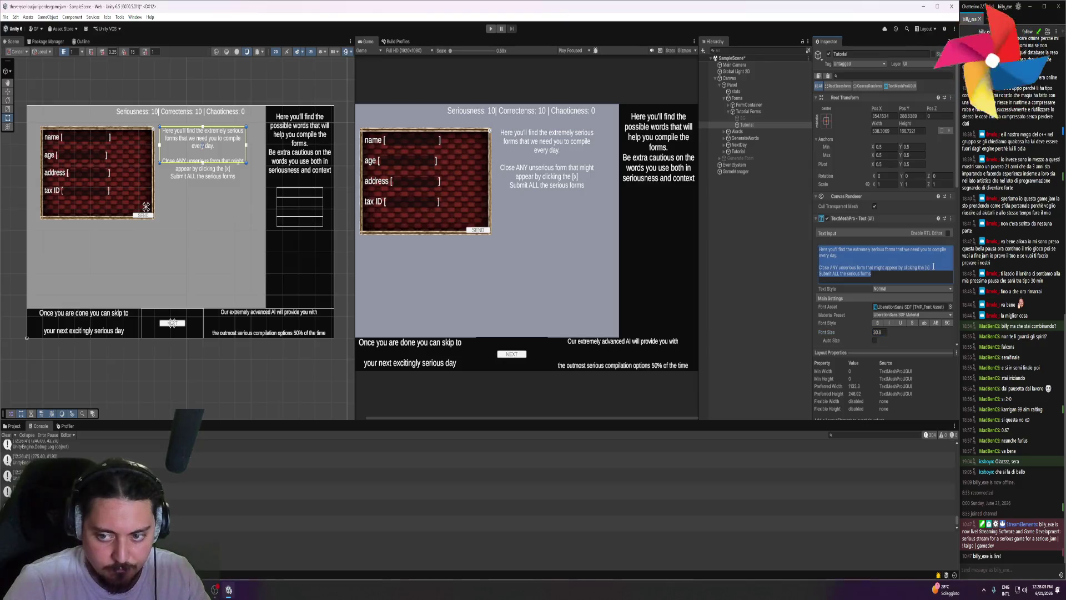
- Resize the tutorial text box and add 'on the top right corner of the form' after the [x]
key(Return)
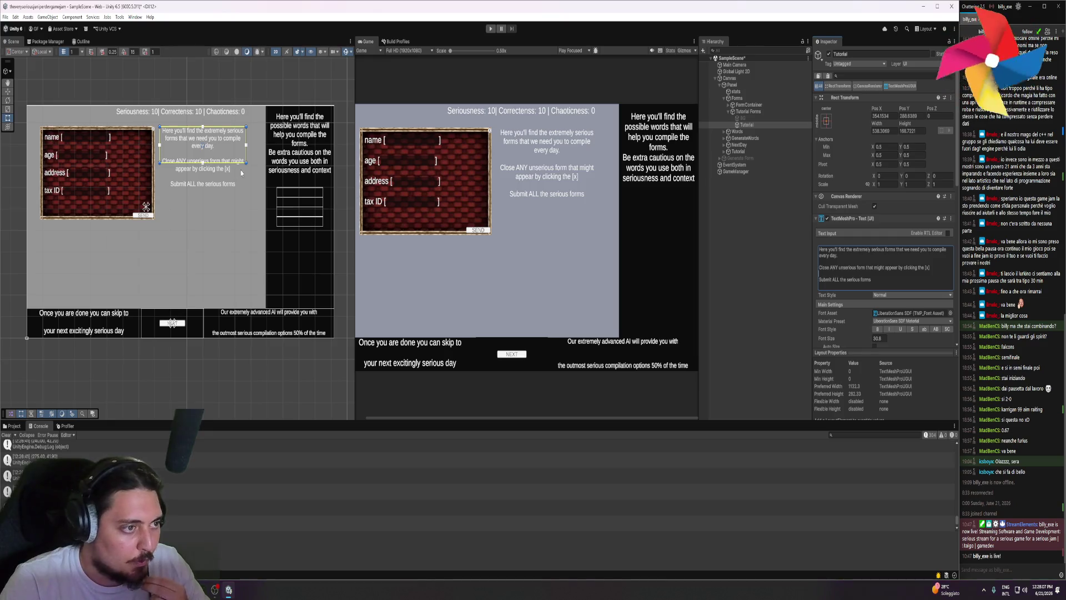
drag(246, 162, 247, 196)
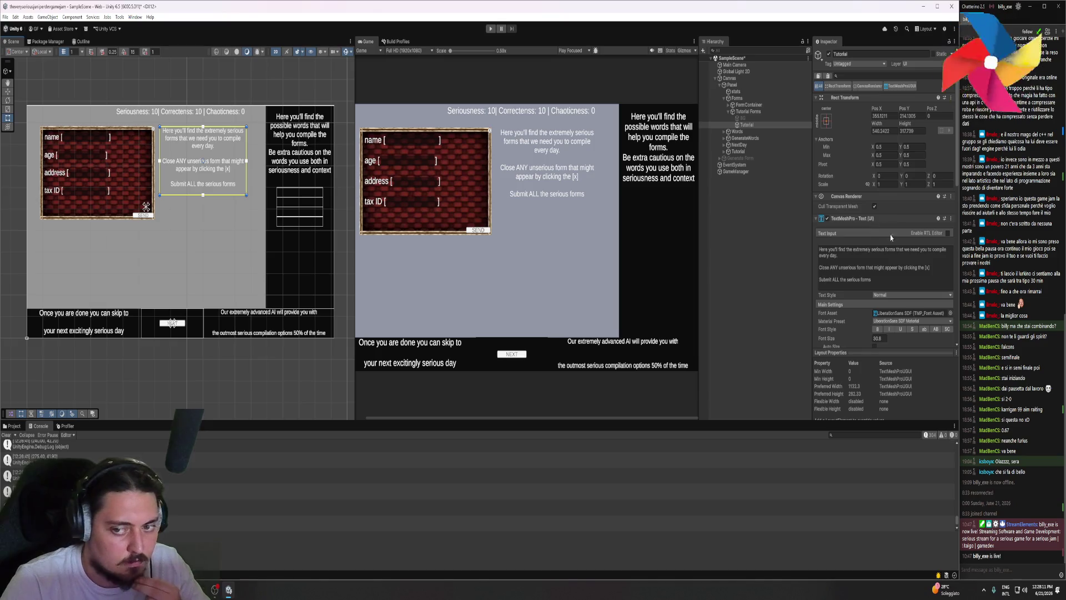
click(927, 270)
click(933, 281)
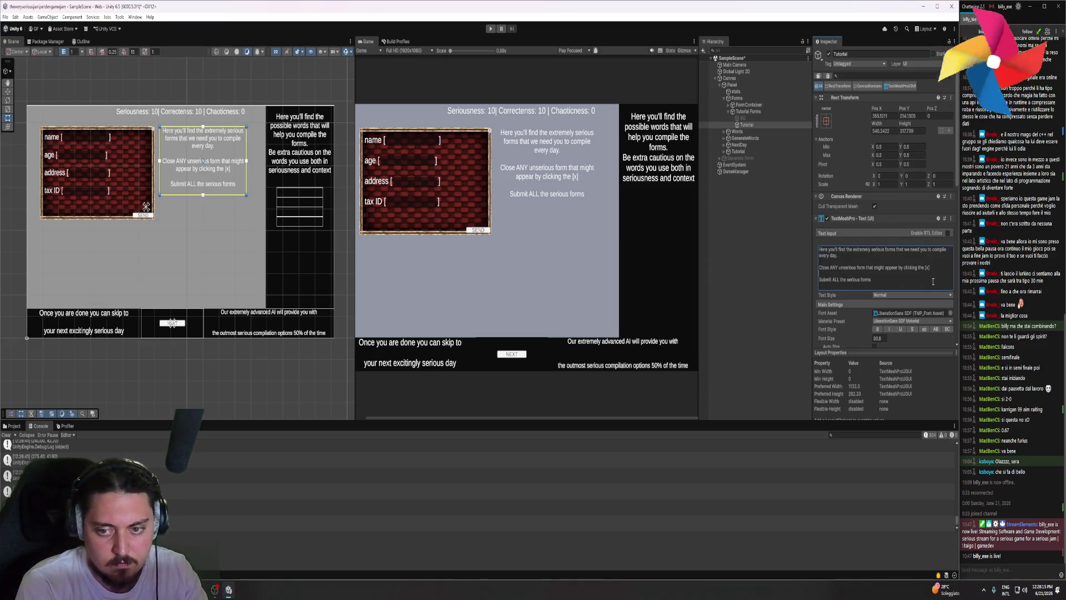
text( on the )
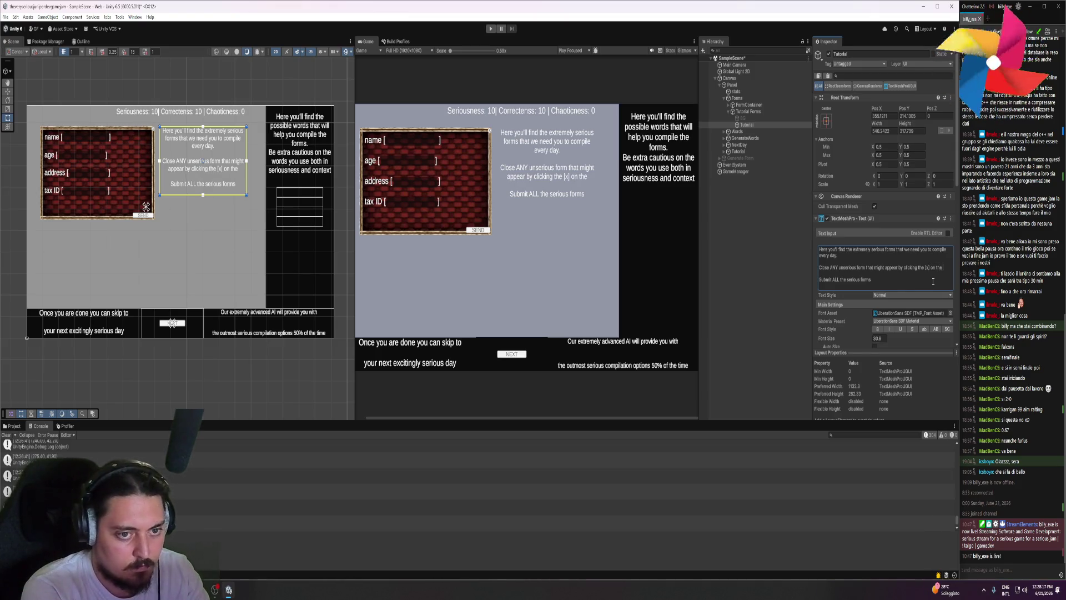
text(top right corn)
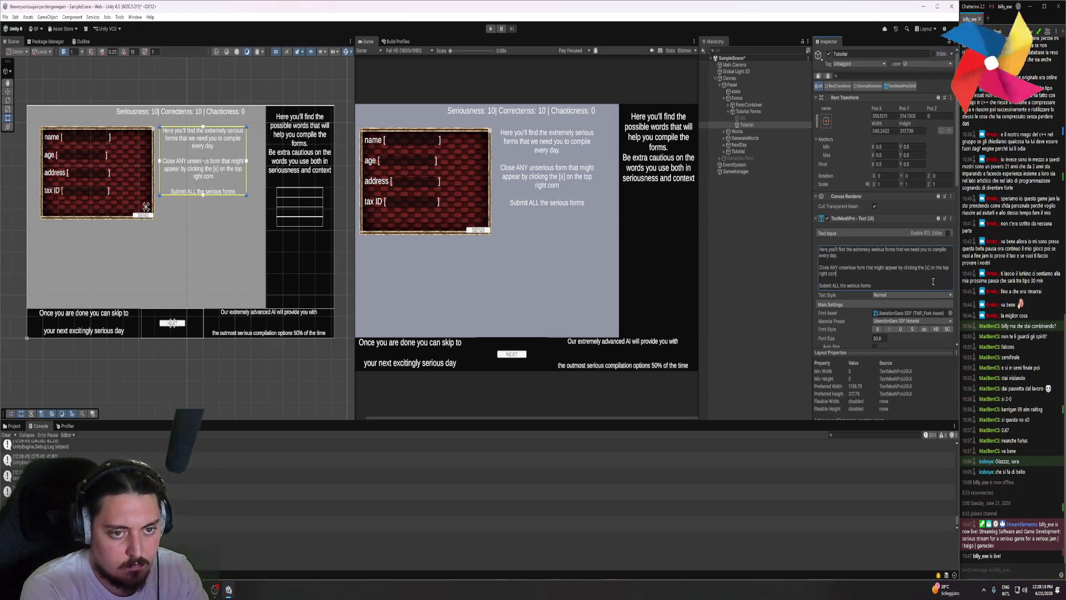
text(er of the form)
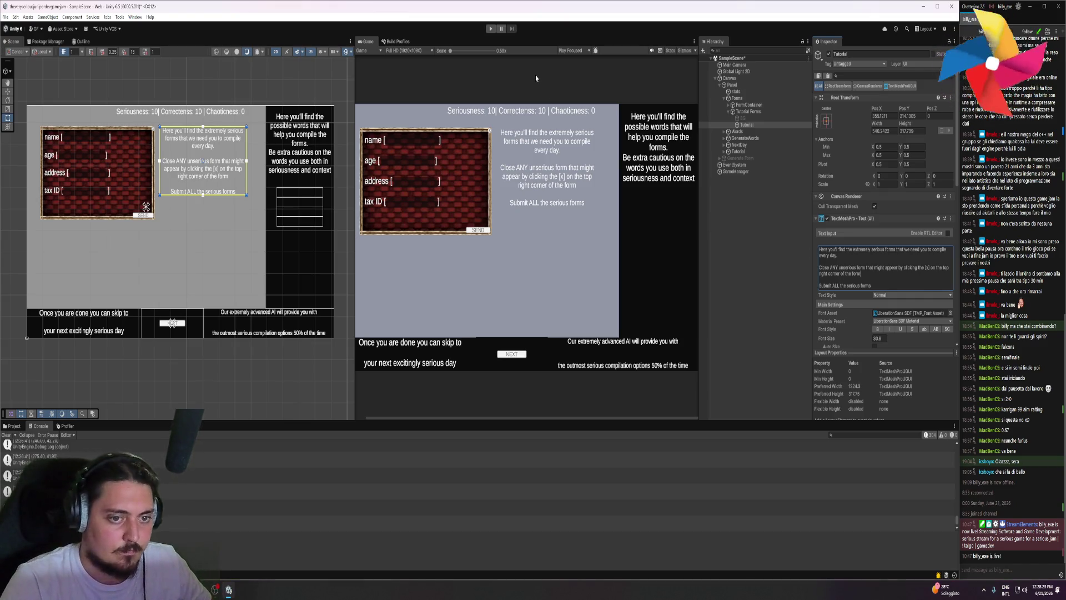
- Replace 'ALL the' with 'every' and end the text with 'Compile and submit every serious form'
drag(846, 285, 833, 284)
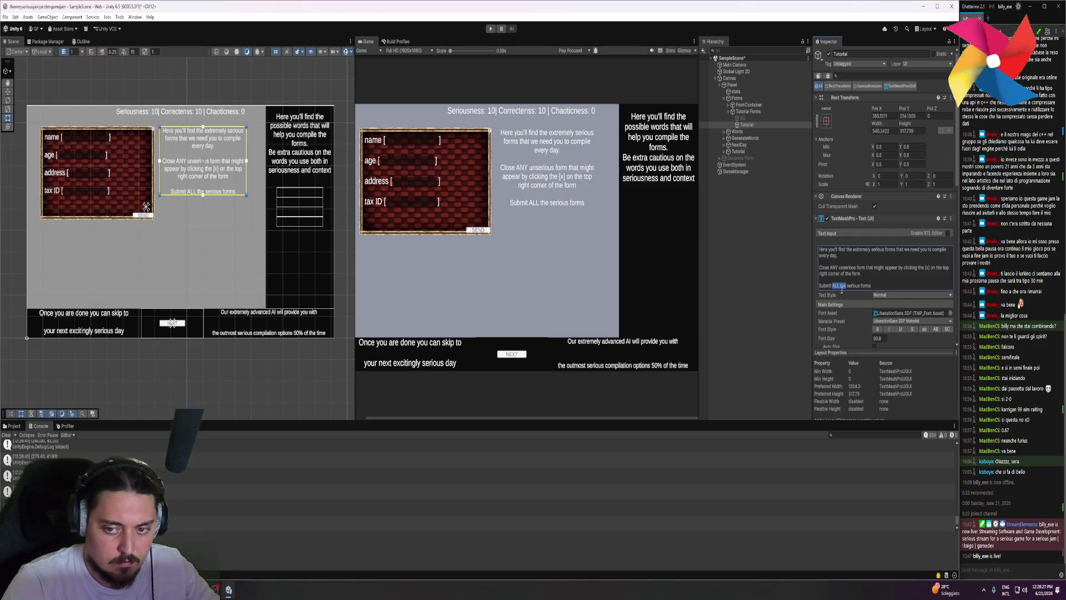
text(every)
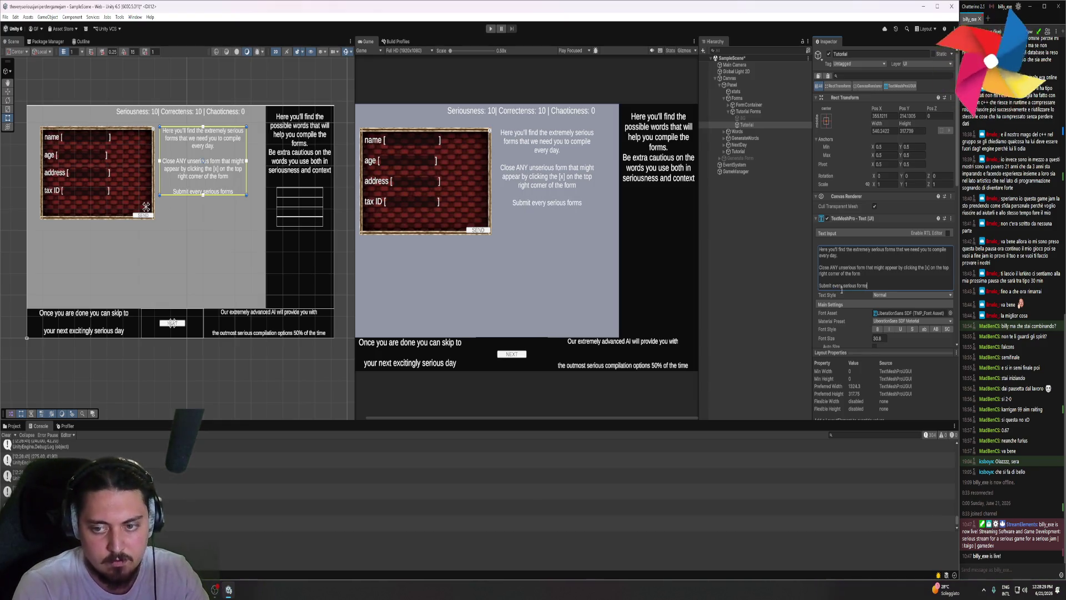
key(BackSpace)
text(you se)
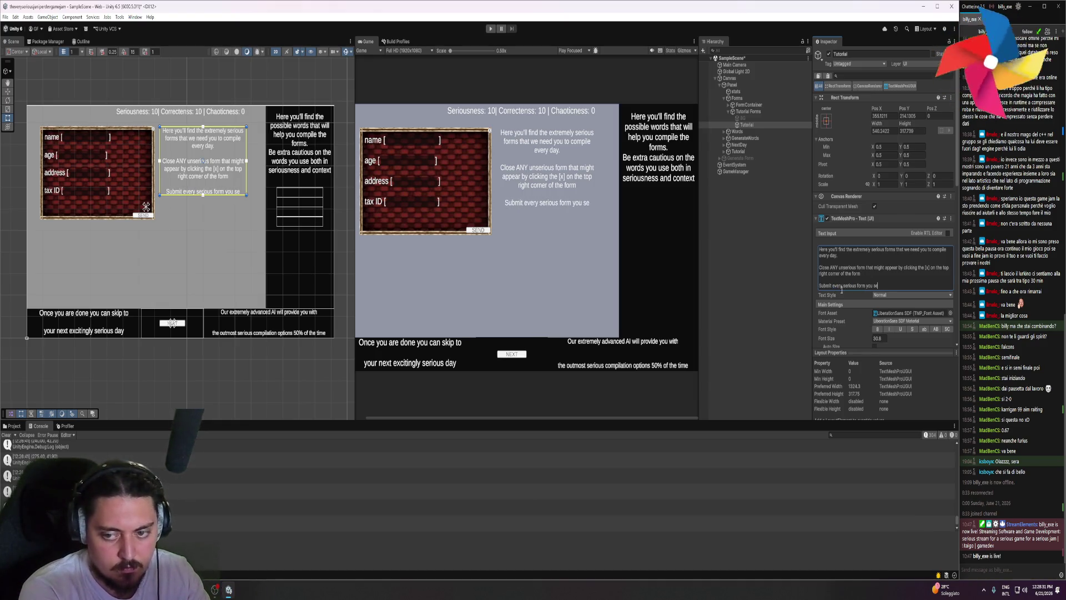
text(e after co)
key(BackSpace)
key(BackSpace)
key(BackSpace)
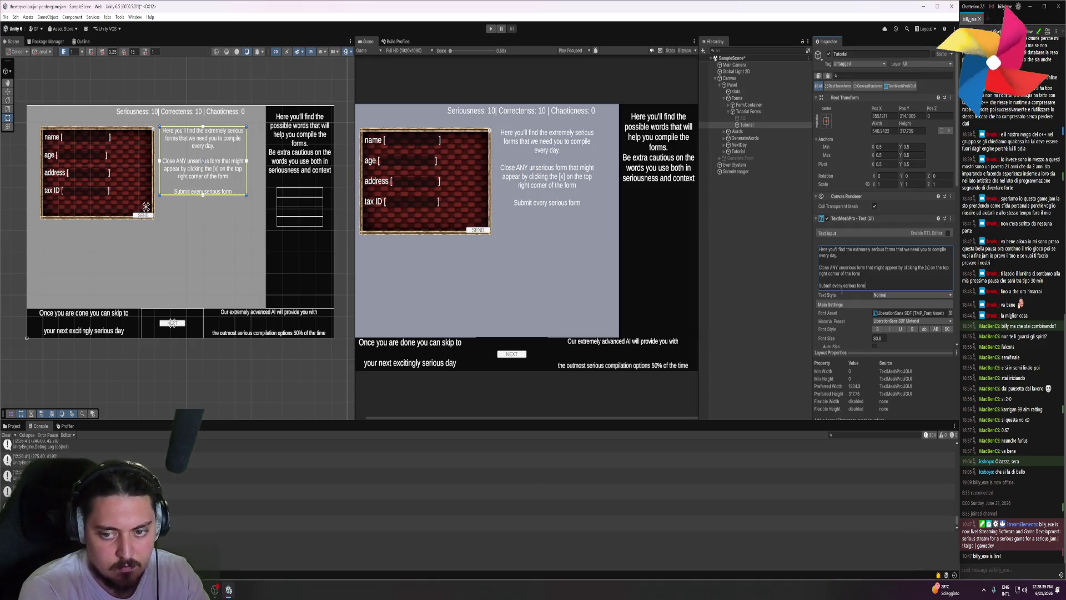
text(Compile)
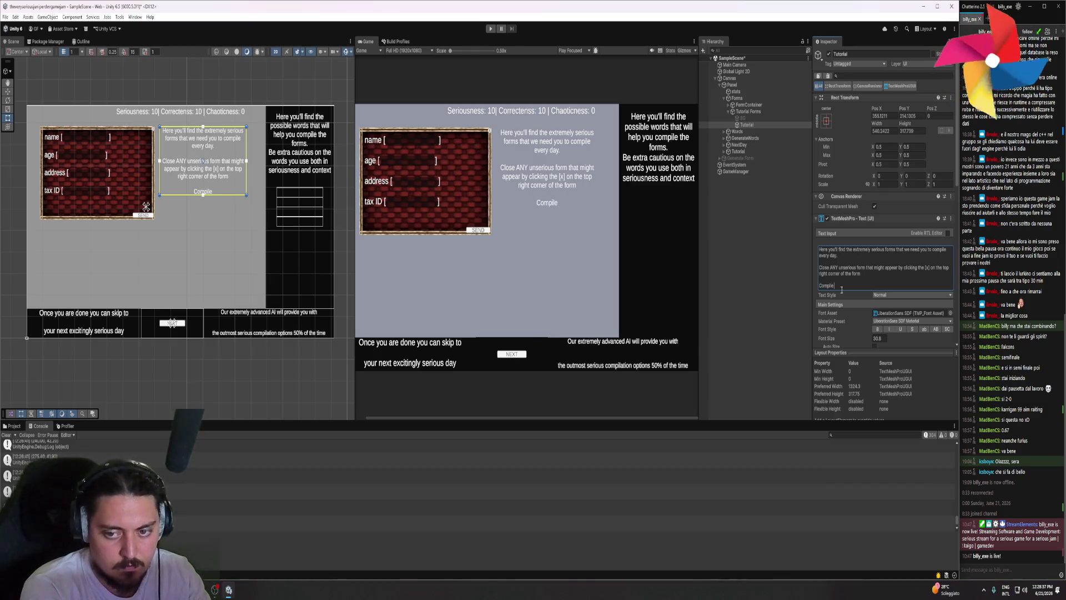
text( and submit every )
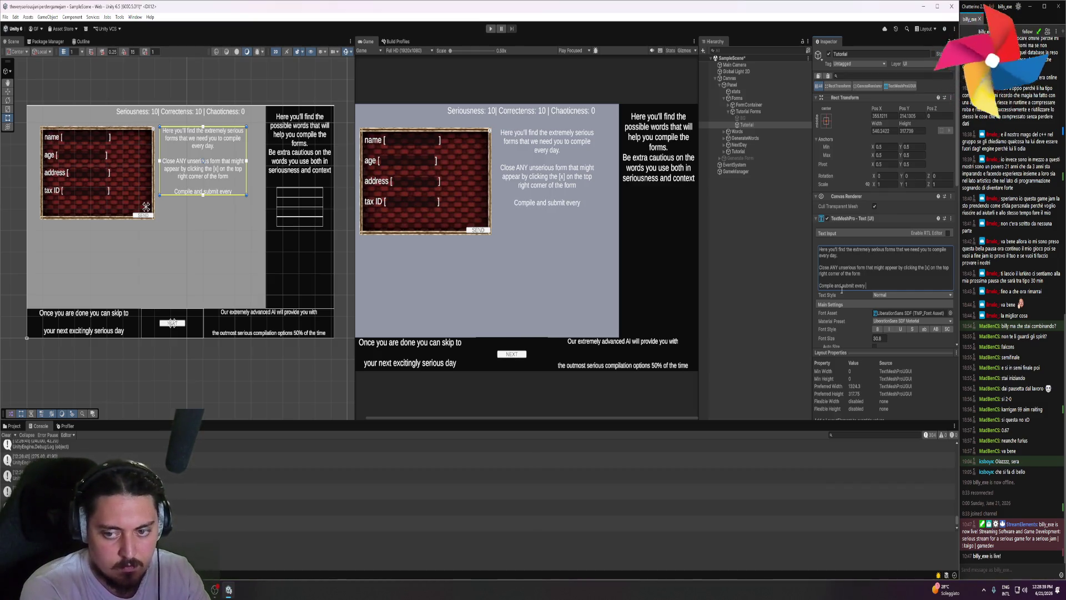
text(serious form)
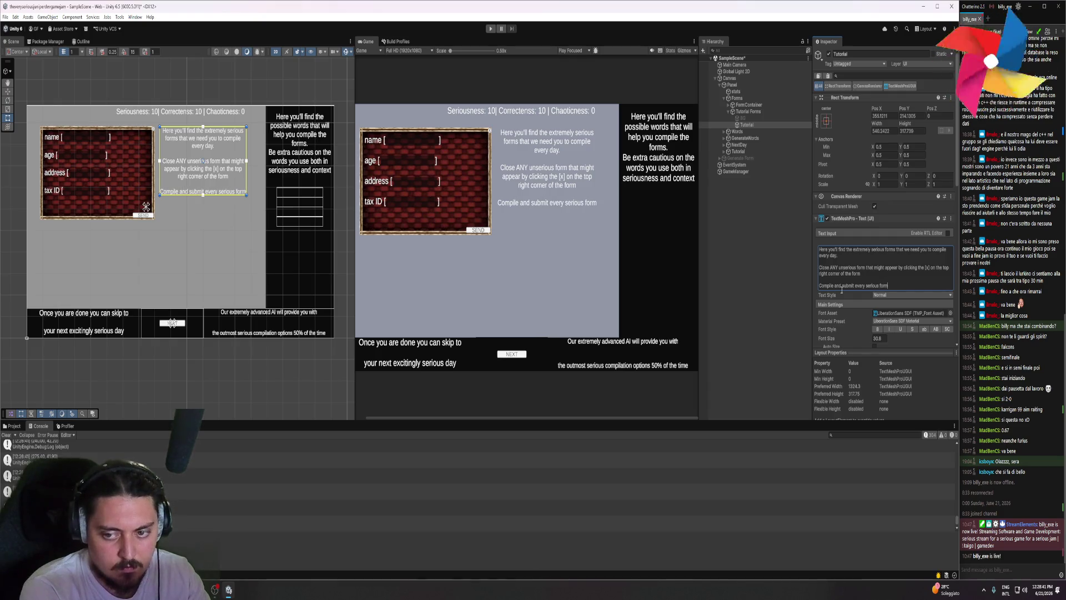
text( or you'll)
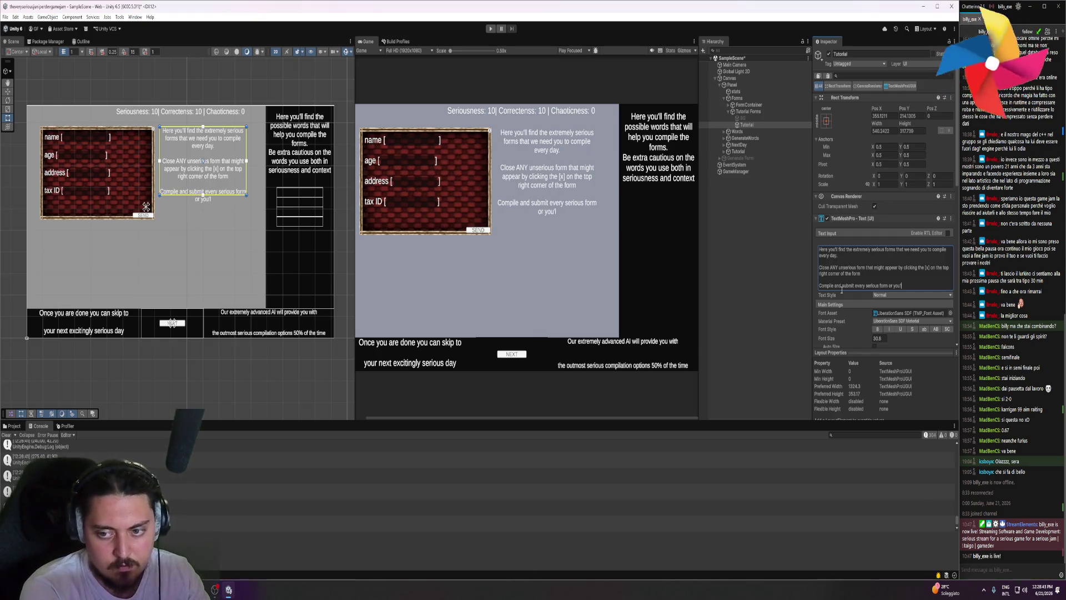
key(BackSpace)
key(BackSpace)
key(BackSpace)
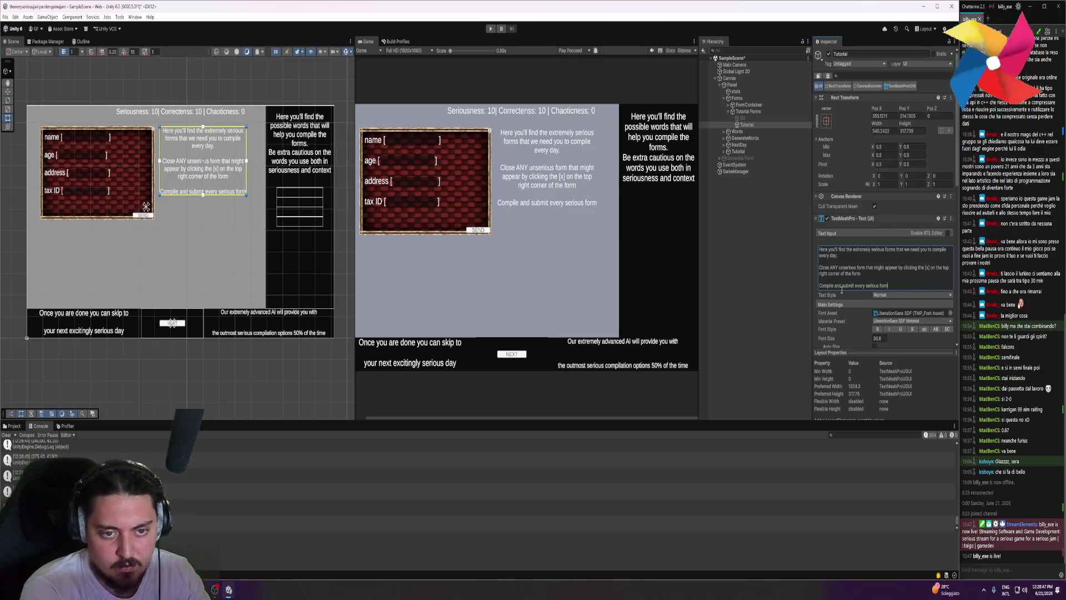
click(867, 256)
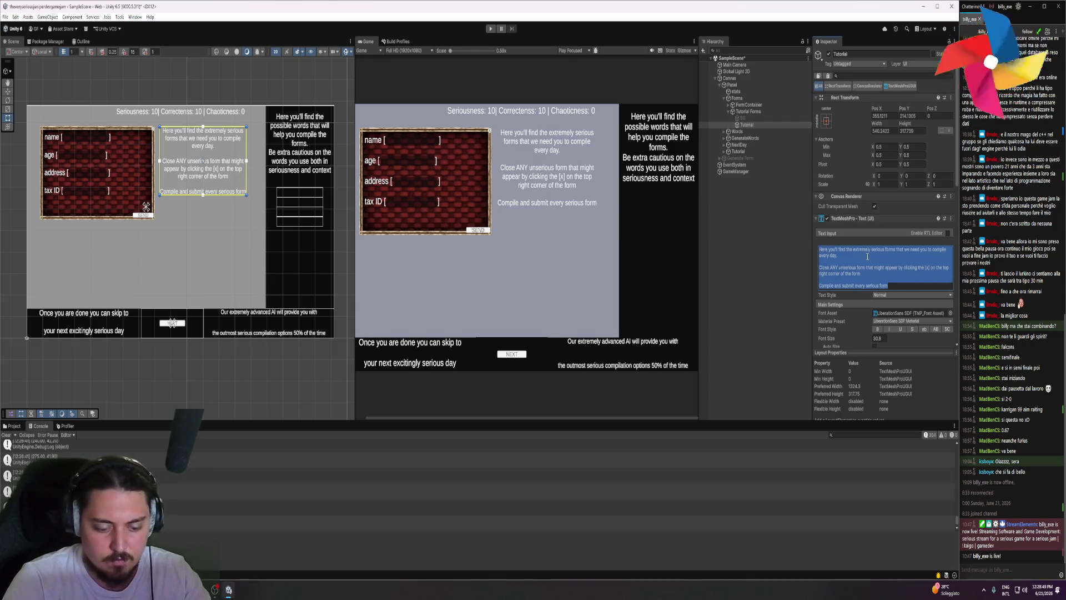
key(BackSpace)
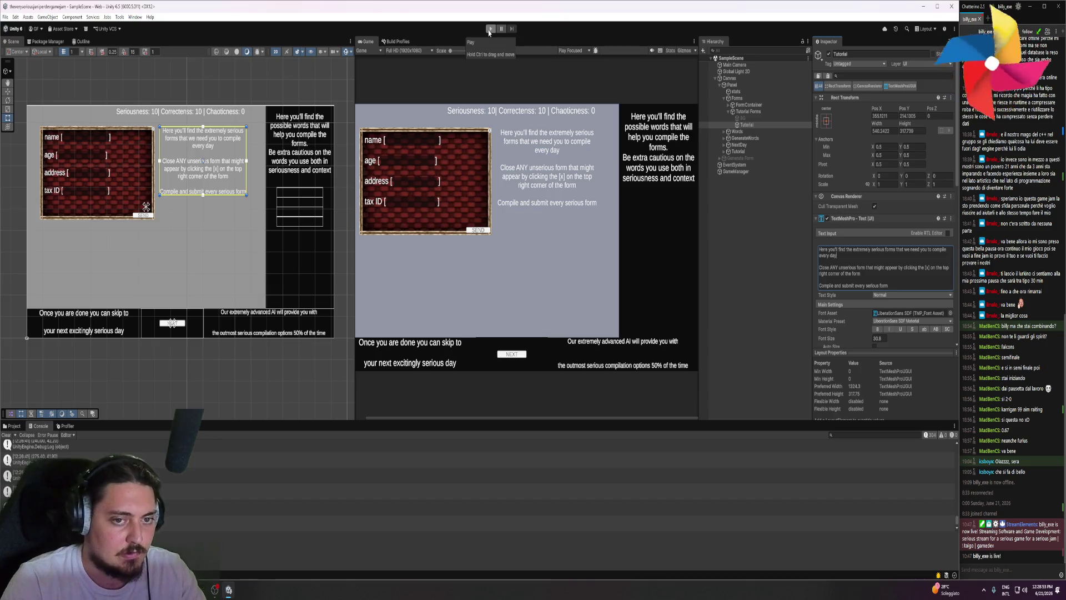
- Hide the tutorial's BG background panel and collapse the Forms hierarchy groups
click(742, 118)
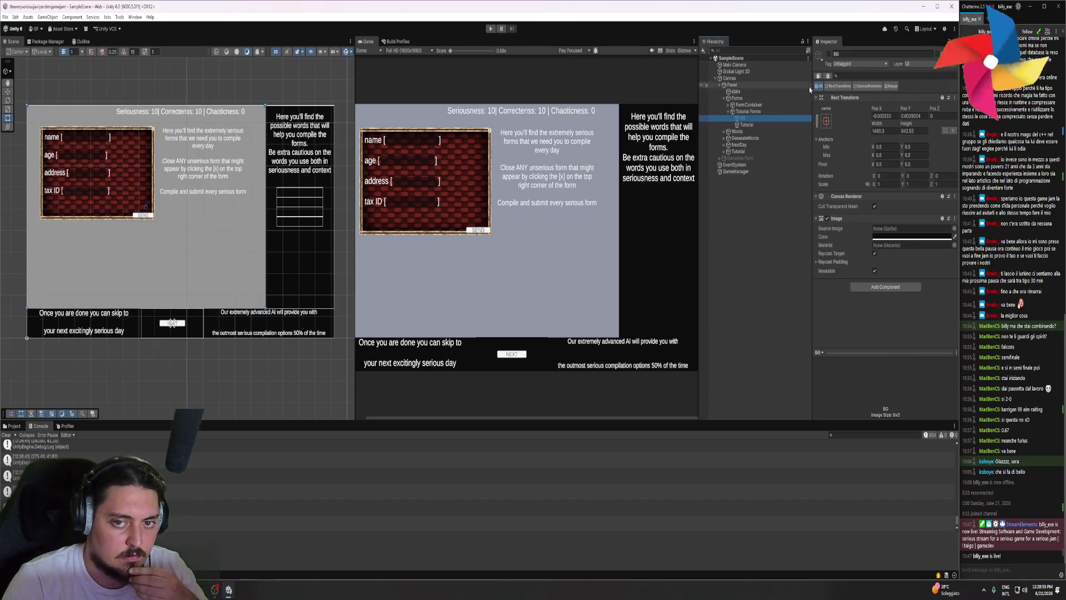
click(829, 55)
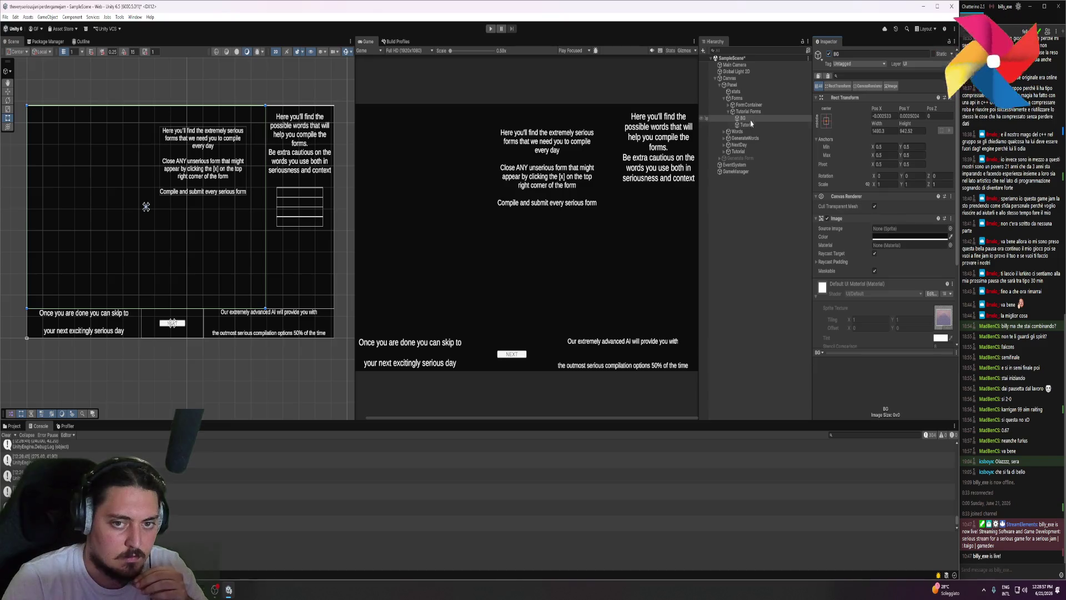
click(731, 112)
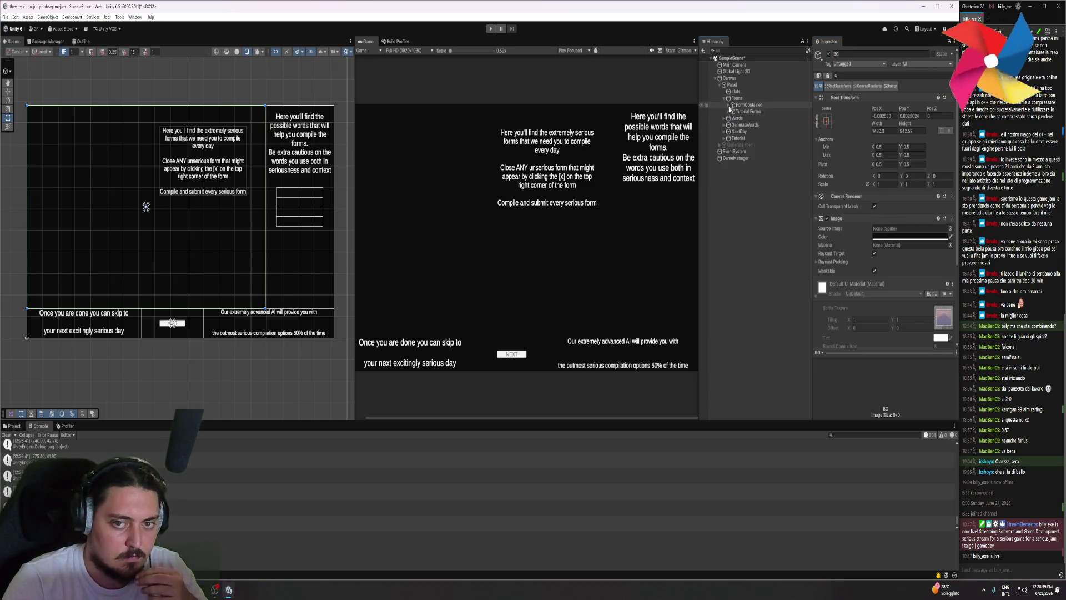
click(726, 99)
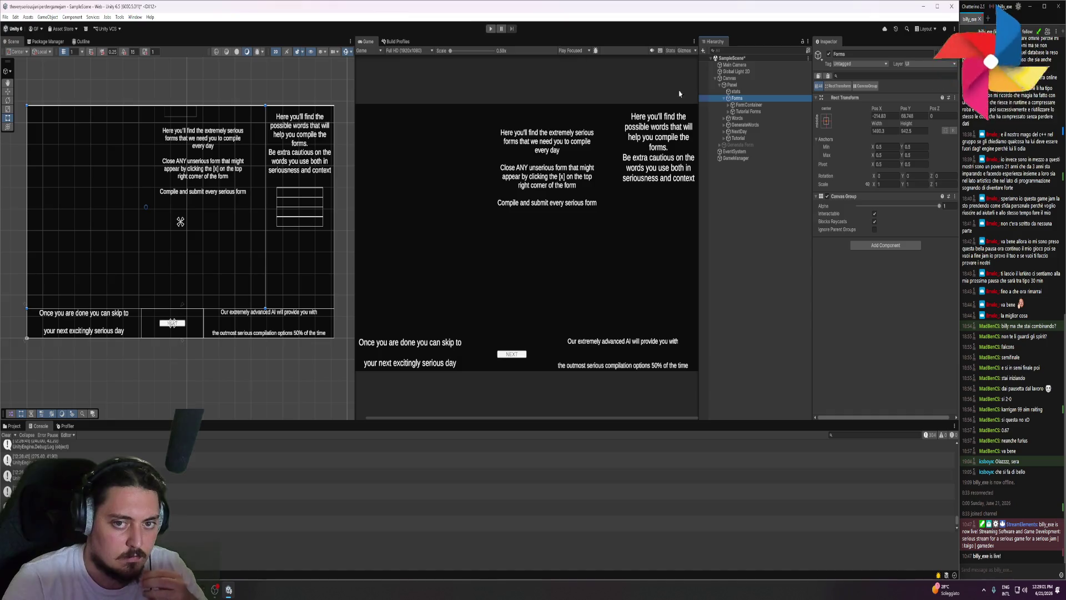
click(725, 99)
- Play-test the game, clicking NEXT through all three tutorial steps, then stop play mode
click(490, 28)
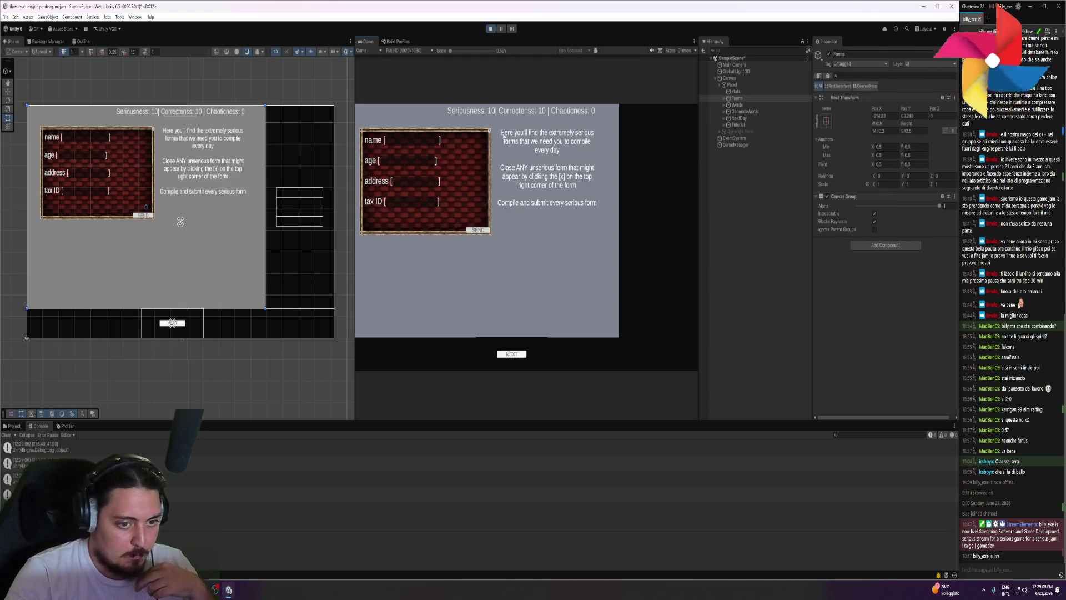
click(511, 356)
click(511, 356)
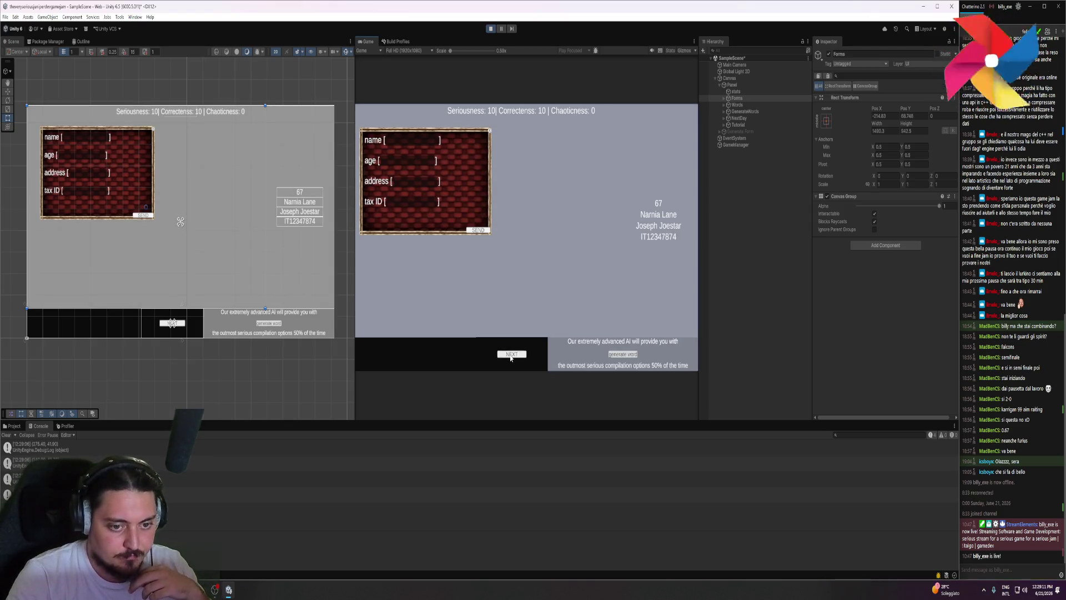
click(510, 356)
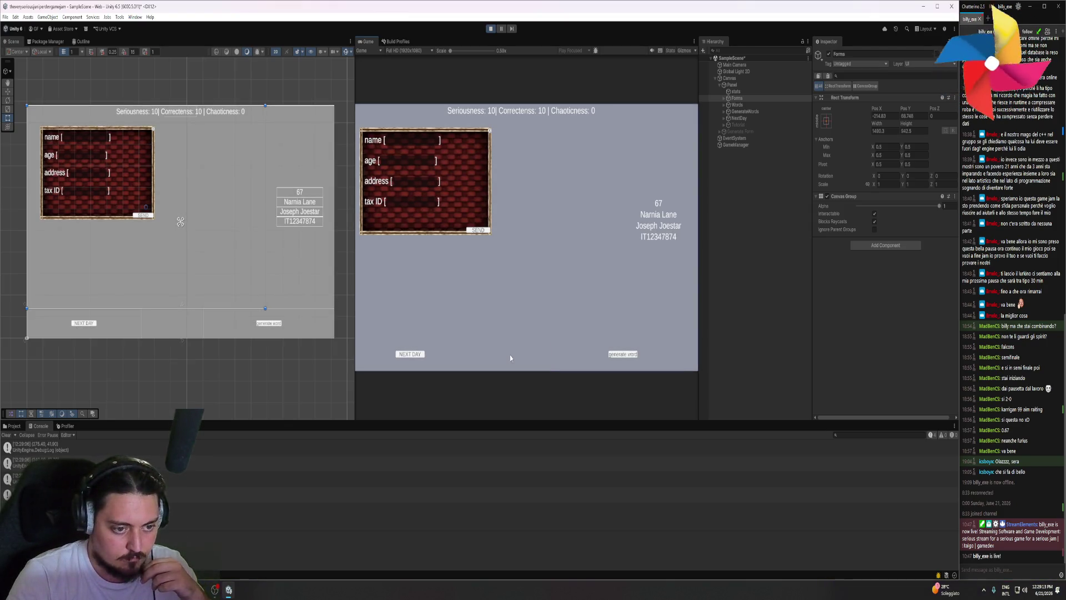
click(491, 28)
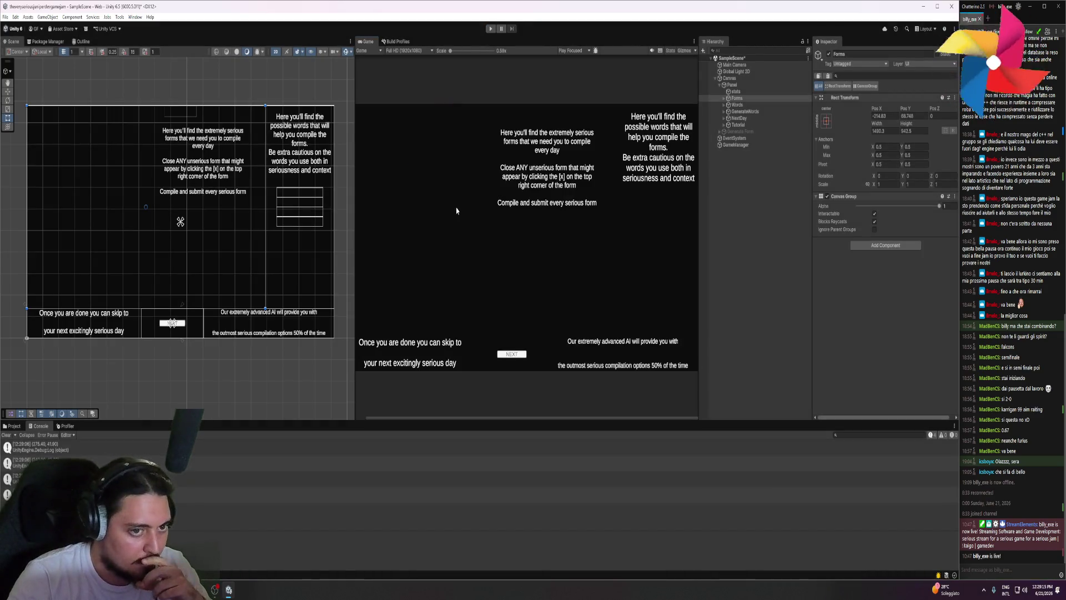
key(alt+Tab)
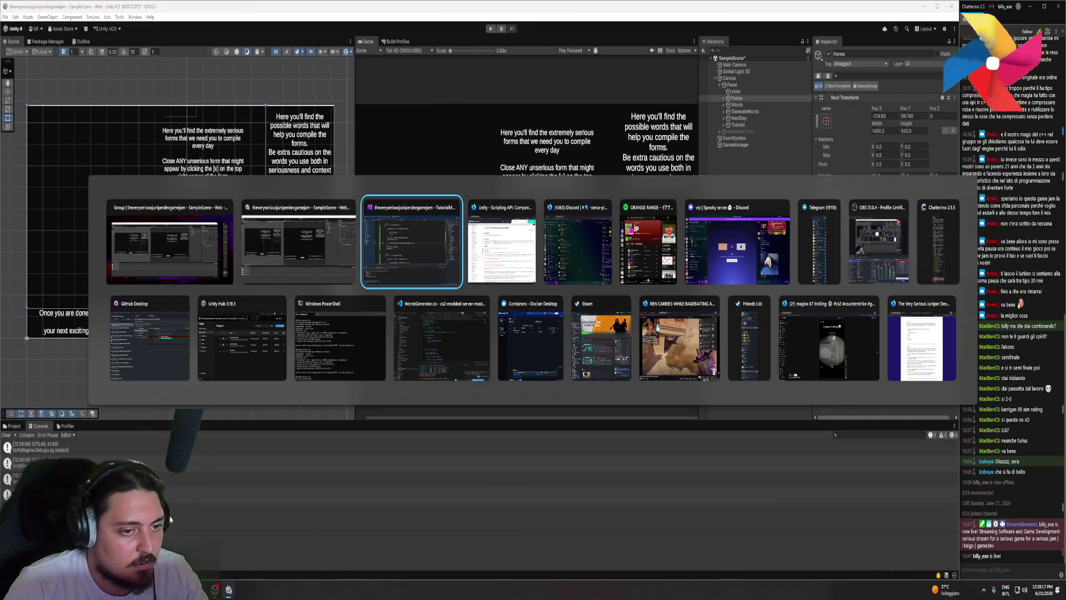
- Review TutorialManager's Start method, inspecting the SetActive(true) call, step usages and HideTutorial
scroll(408, 313, up, 3)
ctrl+scroll(408, 312, down, 3)
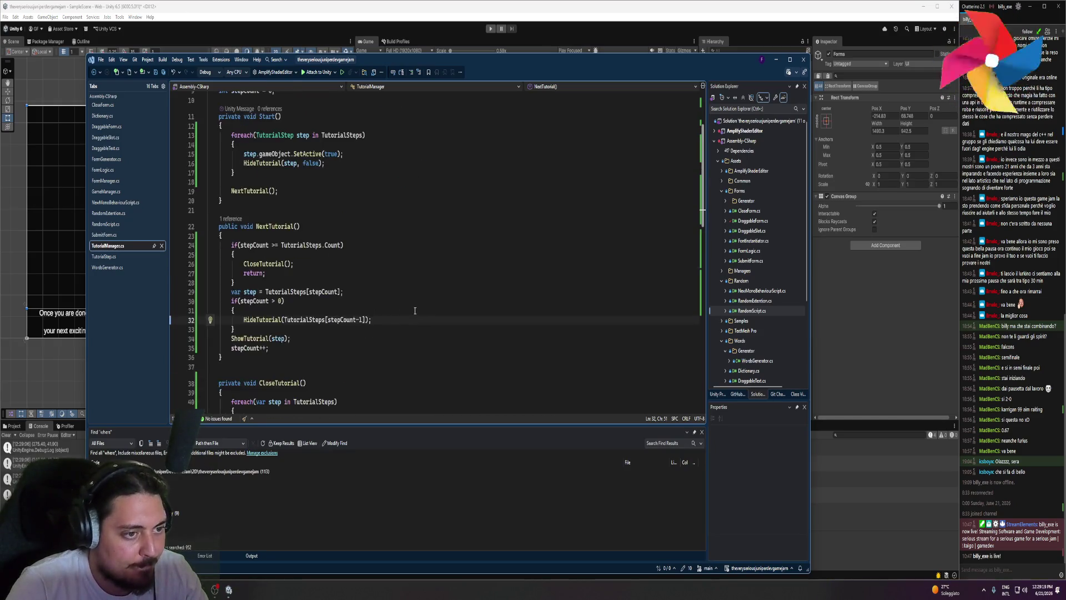
scroll(407, 312, down, 9)
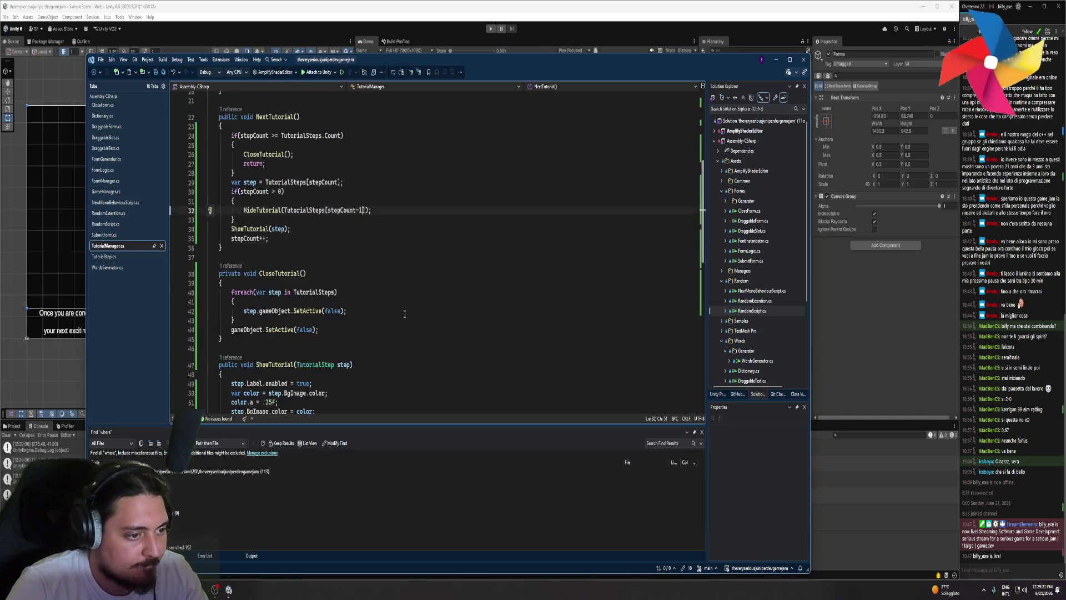
click(287, 318)
scroll(322, 327, down, 1)
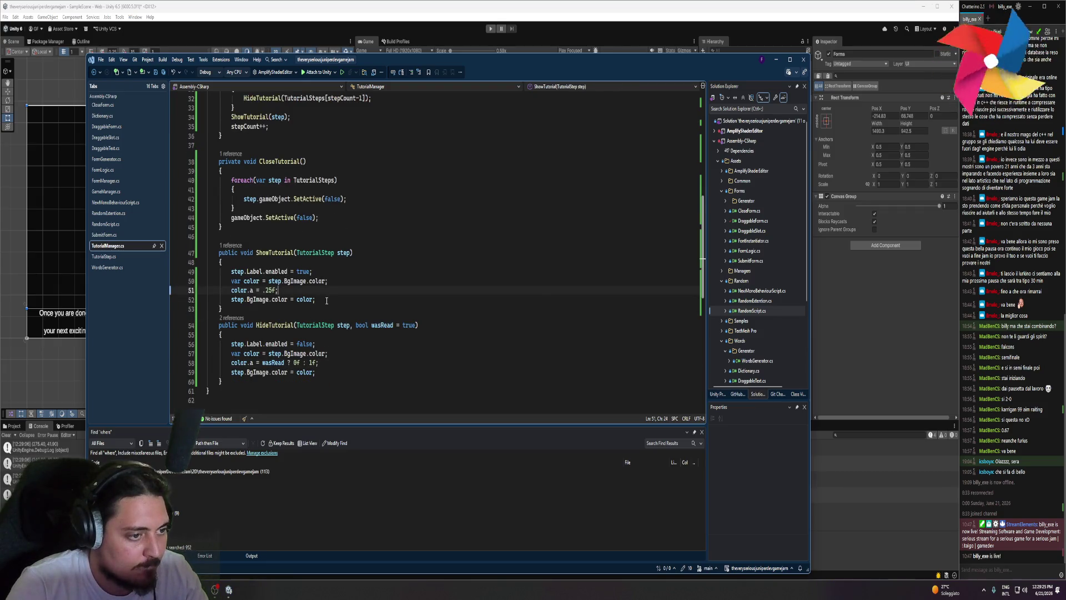
scroll(327, 301, up, 4)
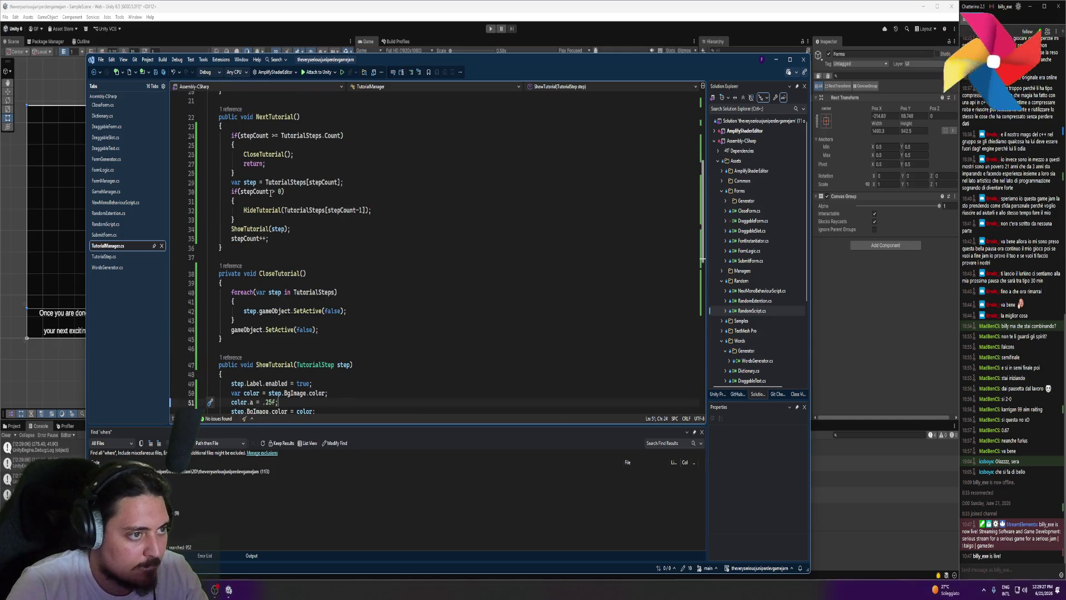
scroll(271, 192, up, 4)
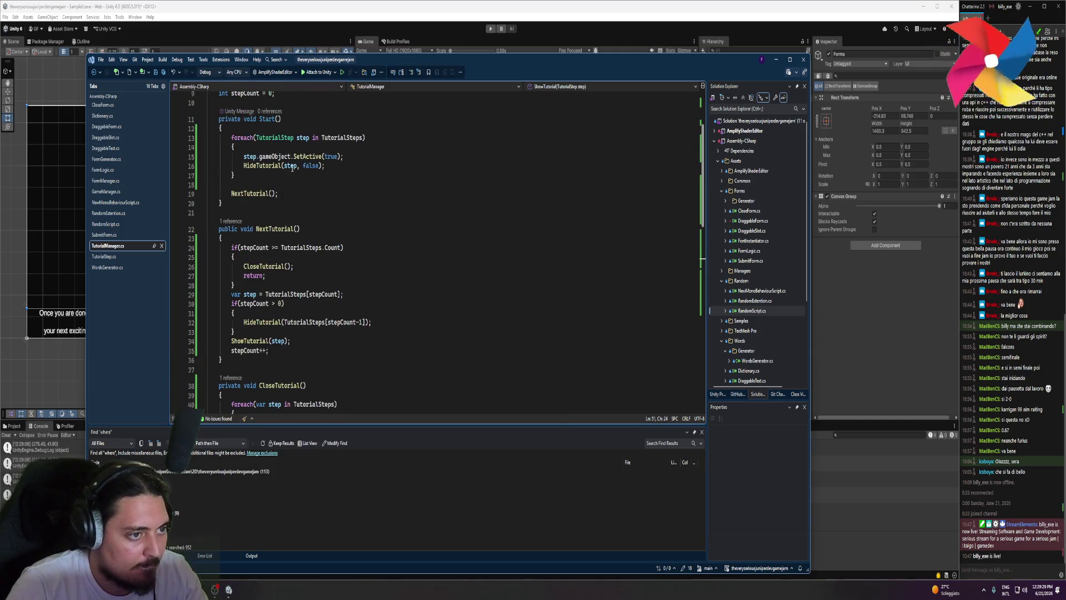
double_click(297, 157)
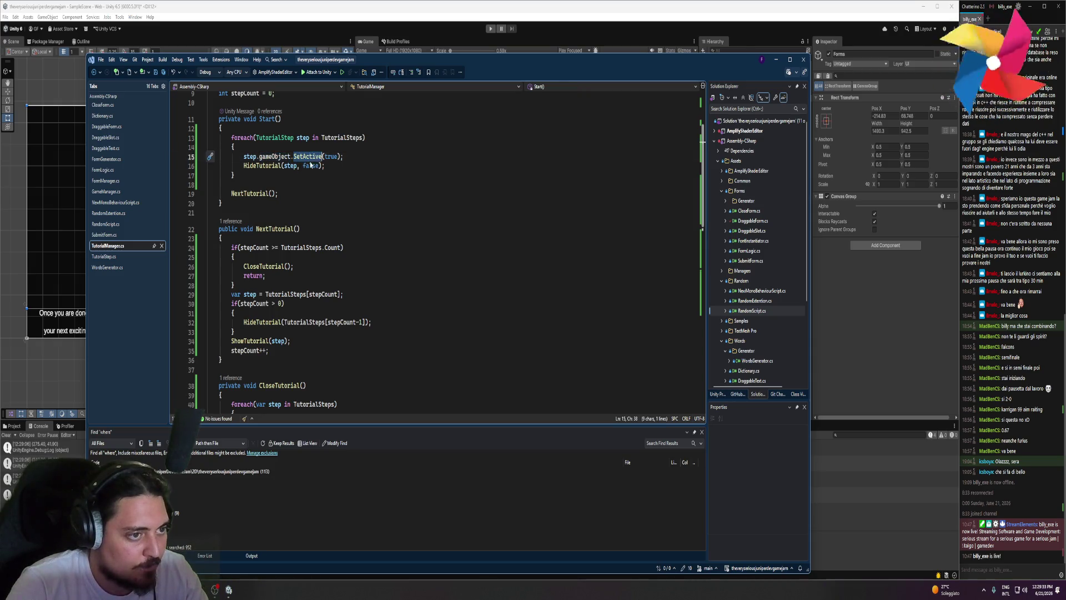
double_click(331, 157)
click(256, 156)
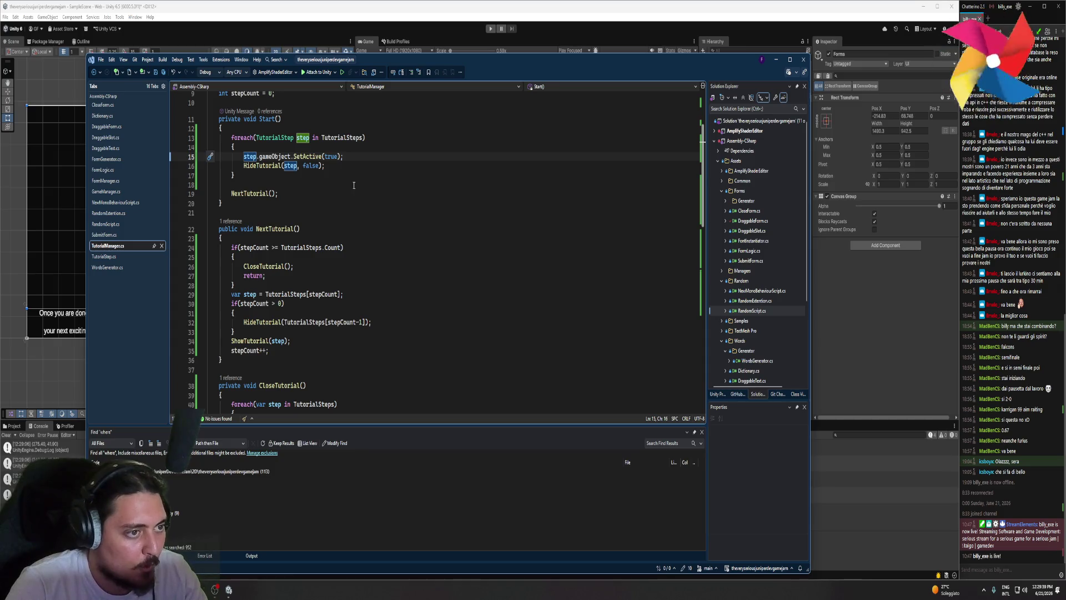
click(264, 167)
scroll(288, 222, down, 7)
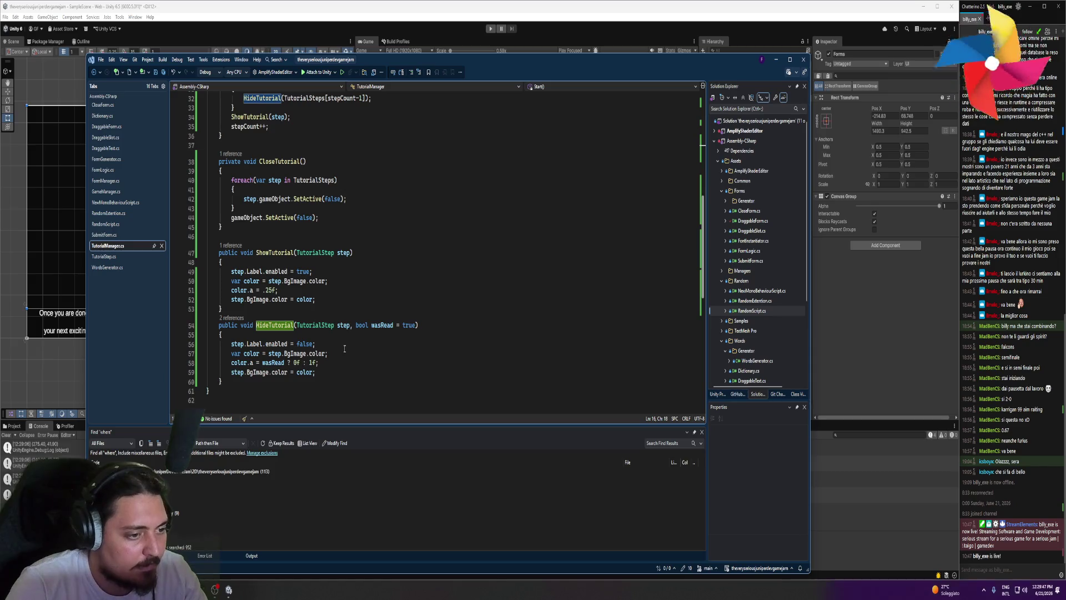
scroll(344, 348, up, 2)
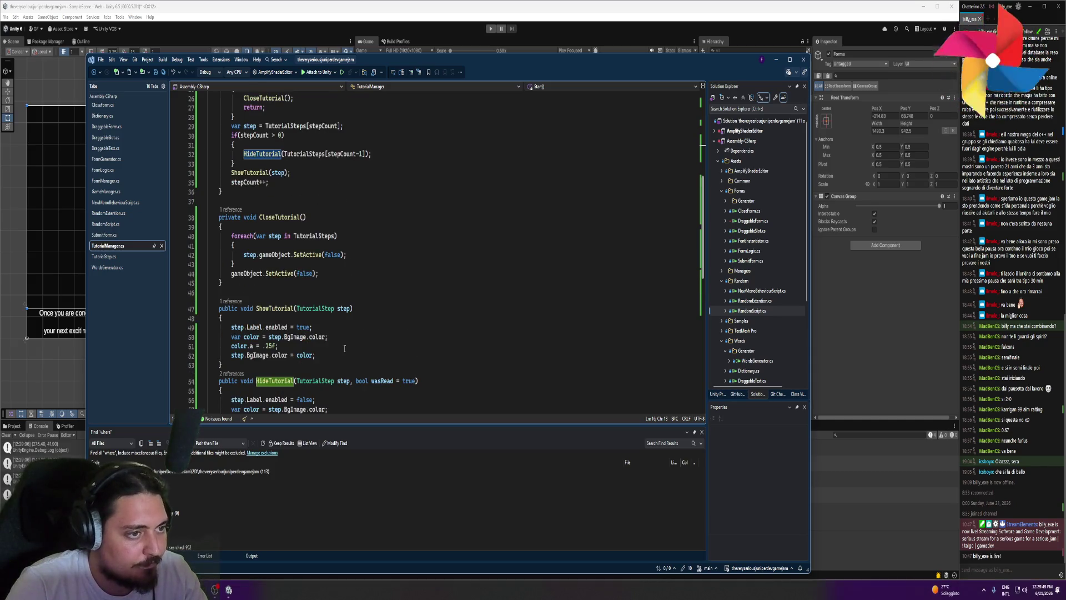
scroll(345, 348, up, 7)
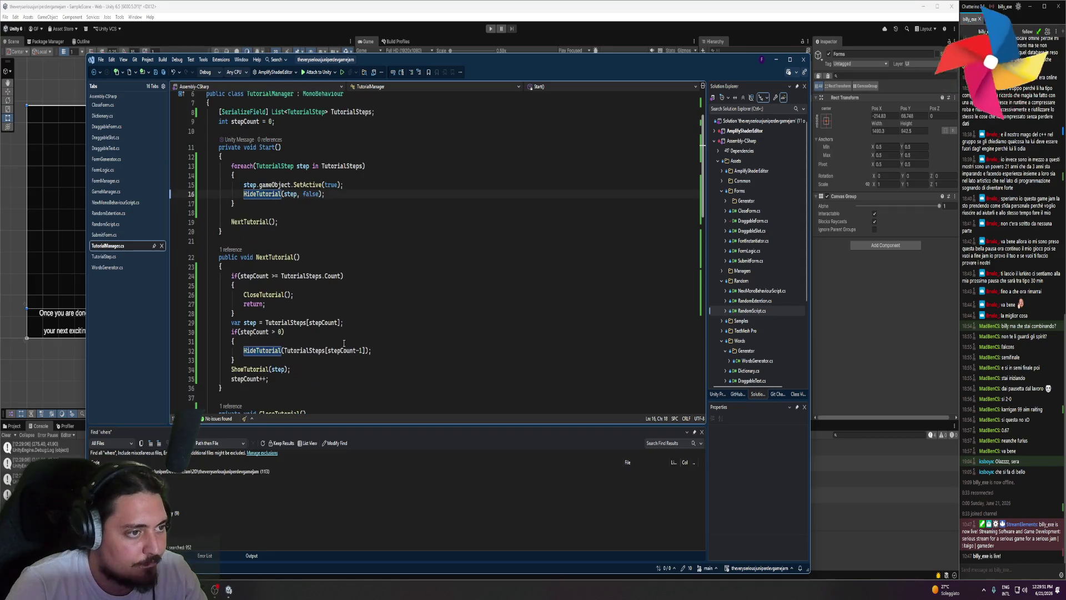
- Inspect the false argument on line 16 and the alpha and background colour assignments
double_click(311, 195)
scroll(307, 355, down, 8)
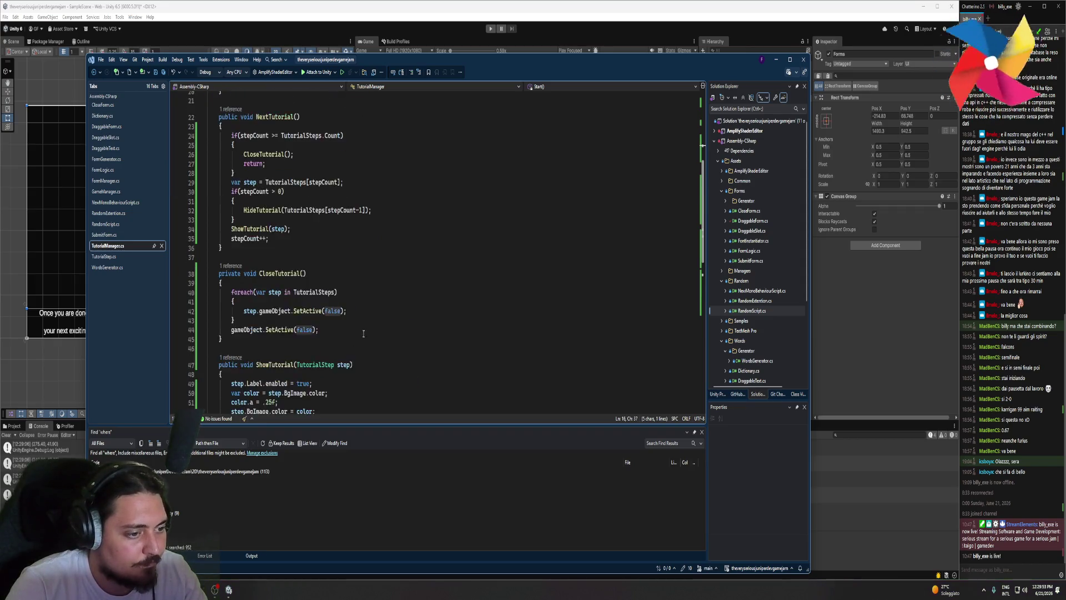
drag(322, 361, 229, 364)
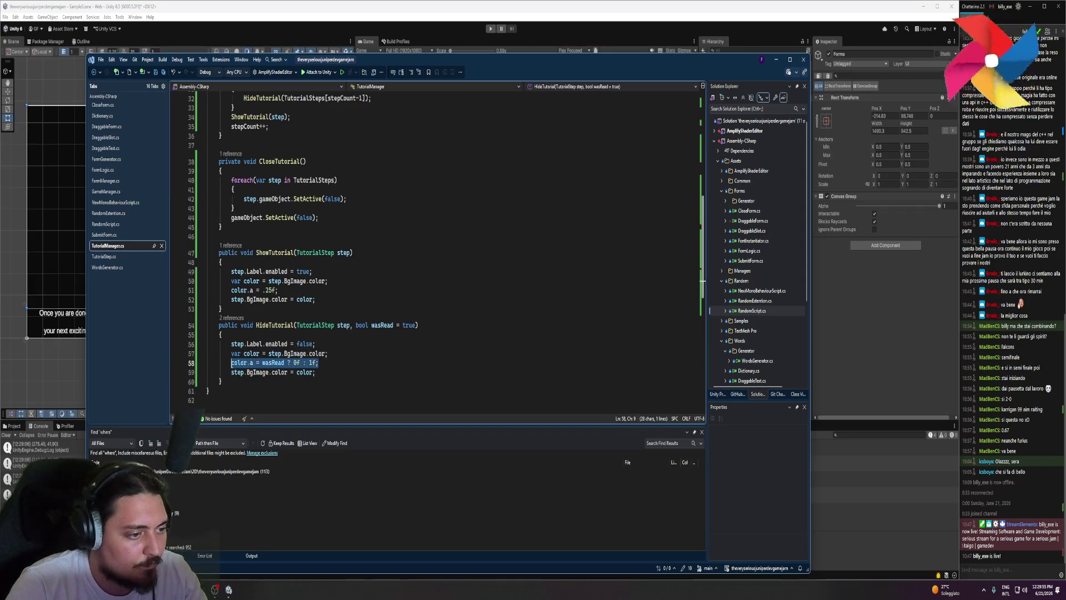
click(343, 379)
drag(315, 372, 231, 372)
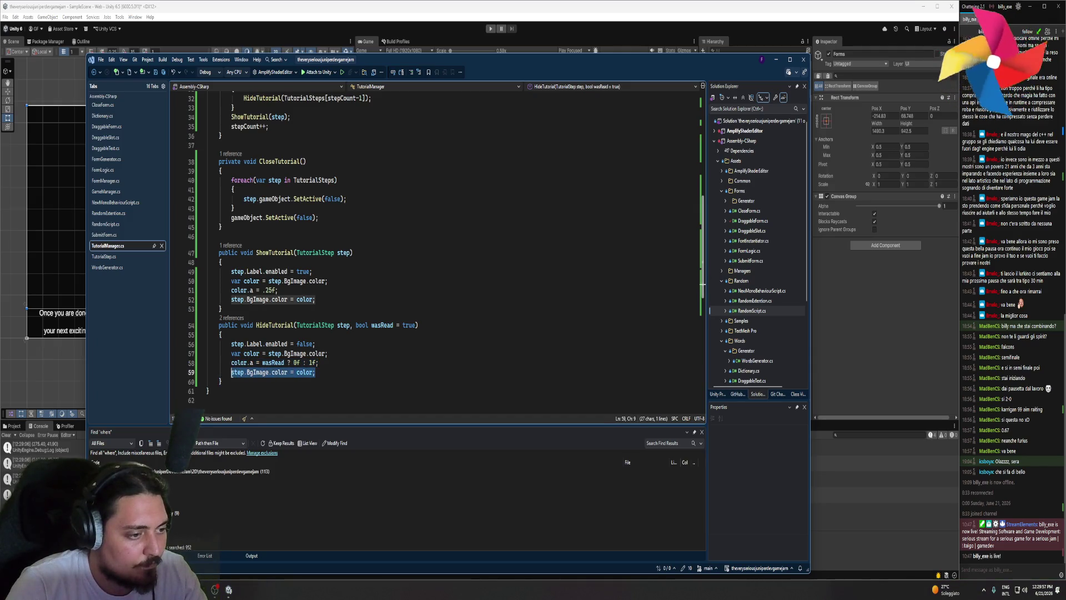
scroll(317, 334, up, 1)
click(321, 322)
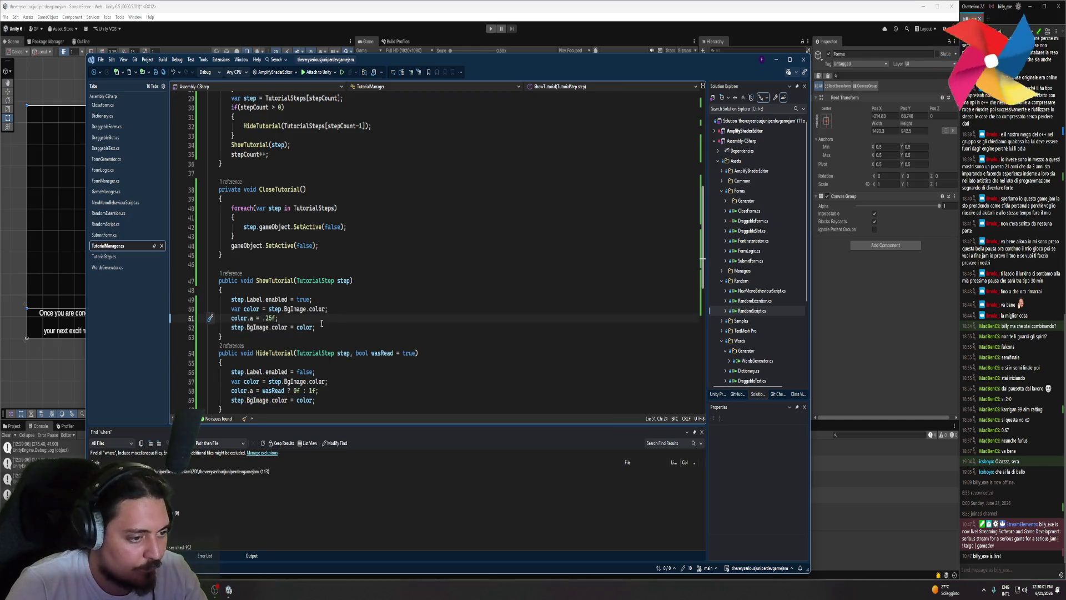
scroll(321, 324, up, 8)
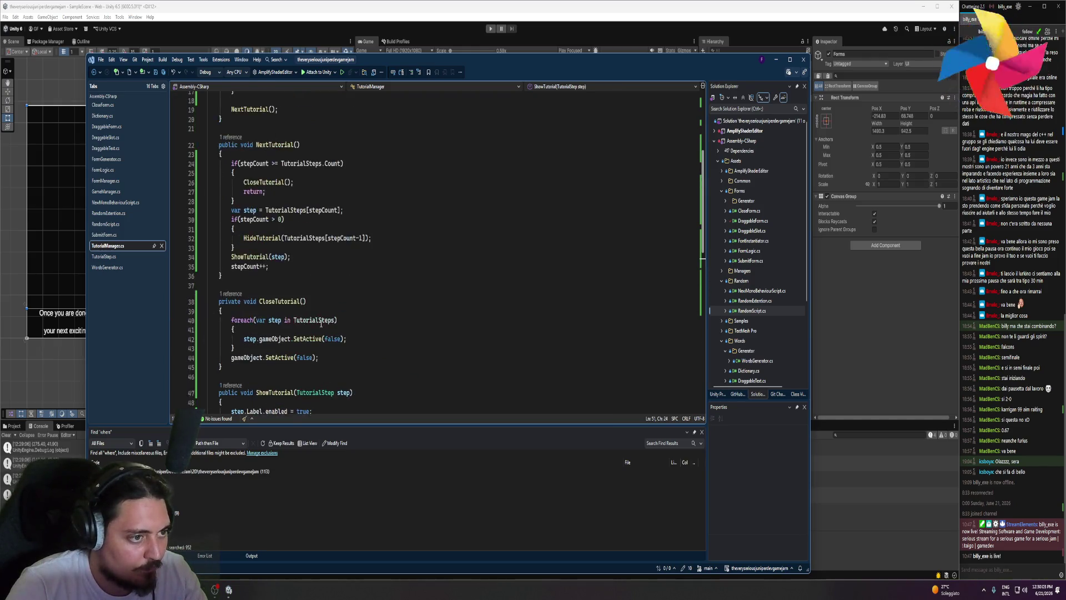
- Examine NextTutorial's end-of-steps check on lines 24–30, including stepCount and CloseTutorial
double_click(250, 222)
scroll(268, 271, down, 1)
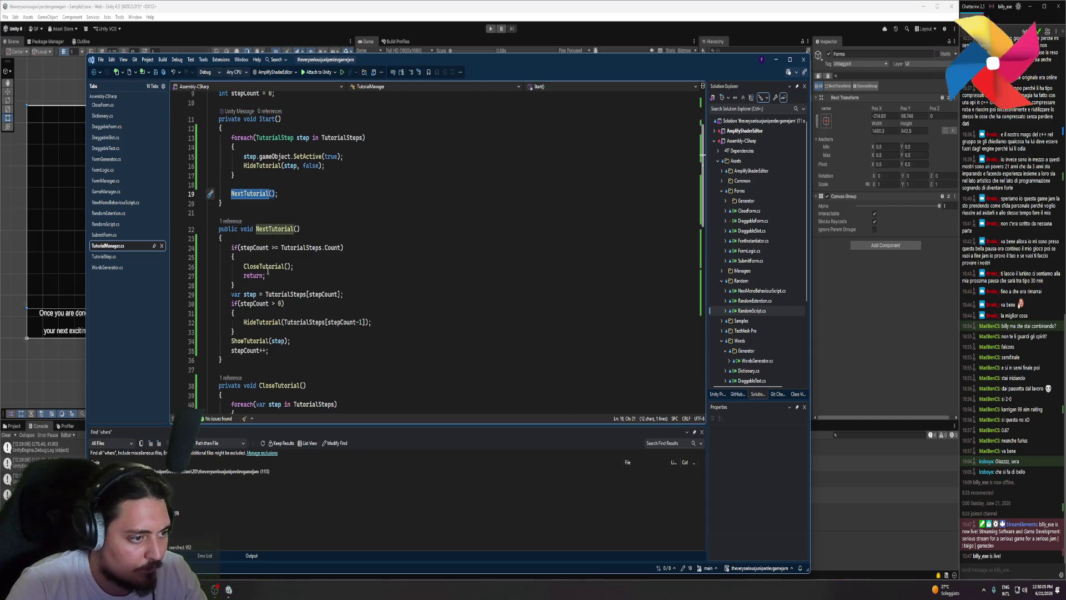
click(244, 250)
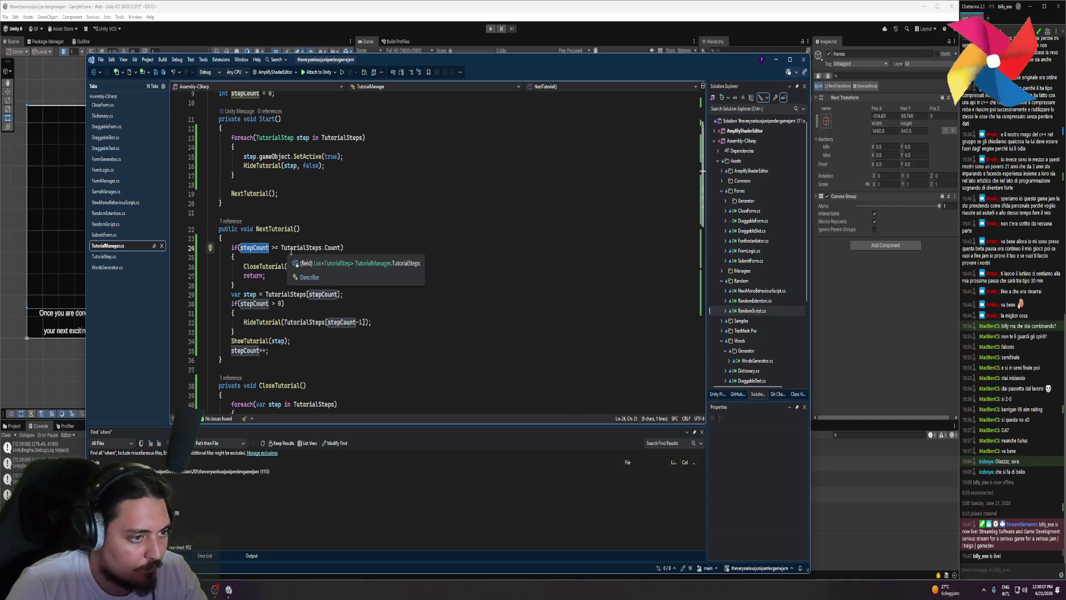
click(293, 247)
double_click(265, 268)
mouse_move(234, 285)
mouse_down()
mouse_move(213, 284)
mouse_move(234, 248)
mouse_up()
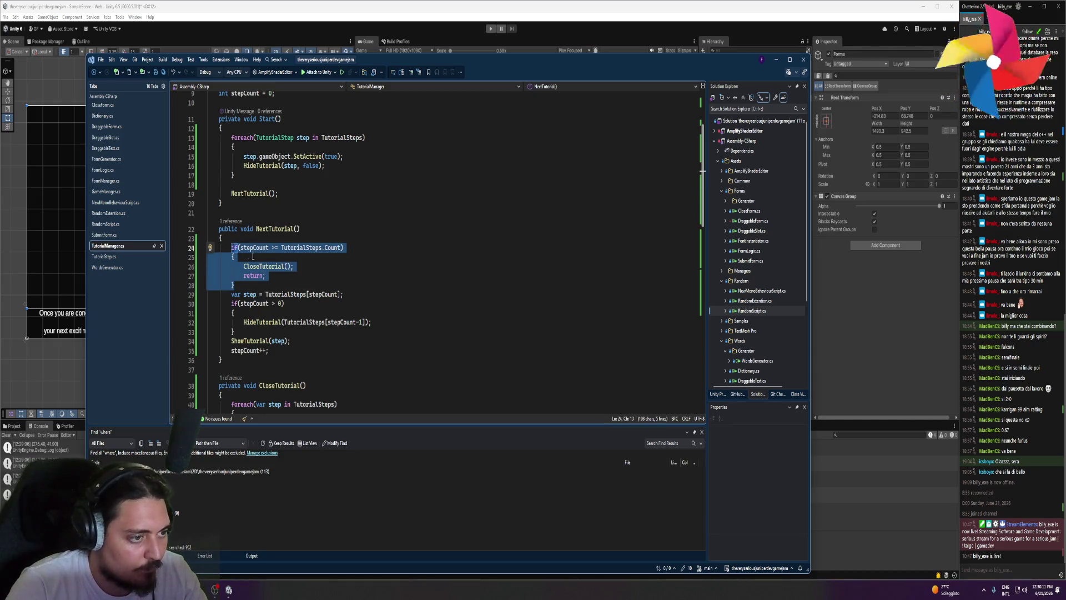
click(276, 284)
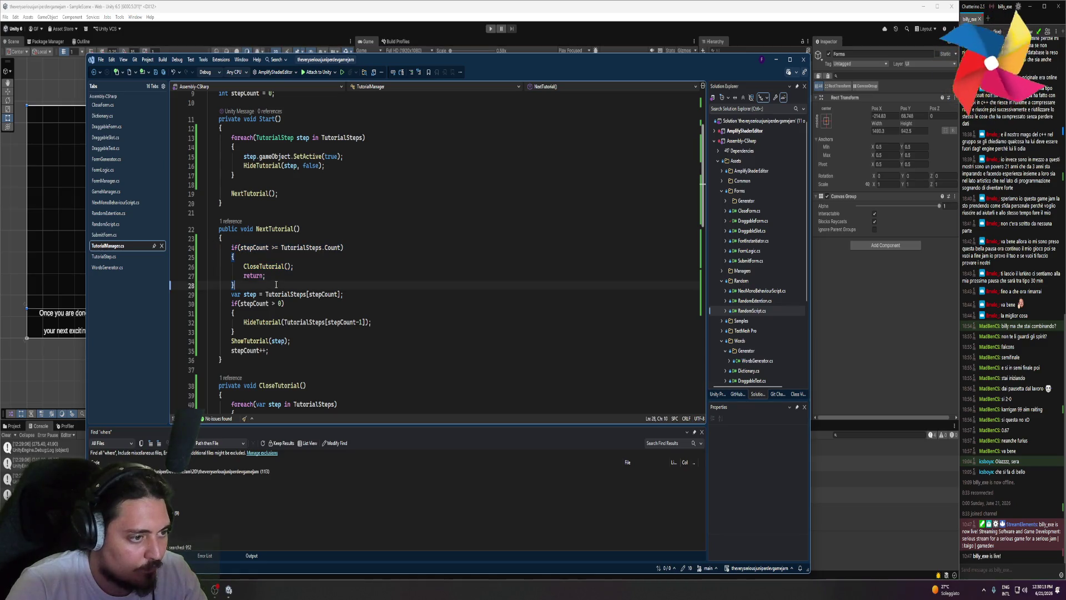
scroll(276, 284, down, 1)
click(267, 266)
key(ctrl+Right)
key(ctrl+Right)
key(ctrl+Right)
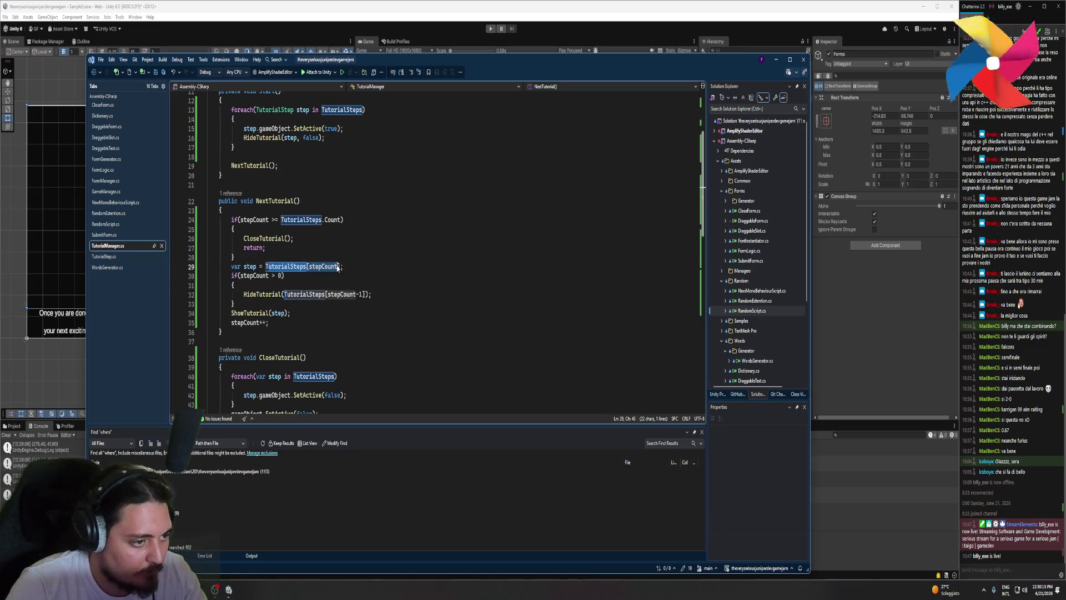
click(276, 277)
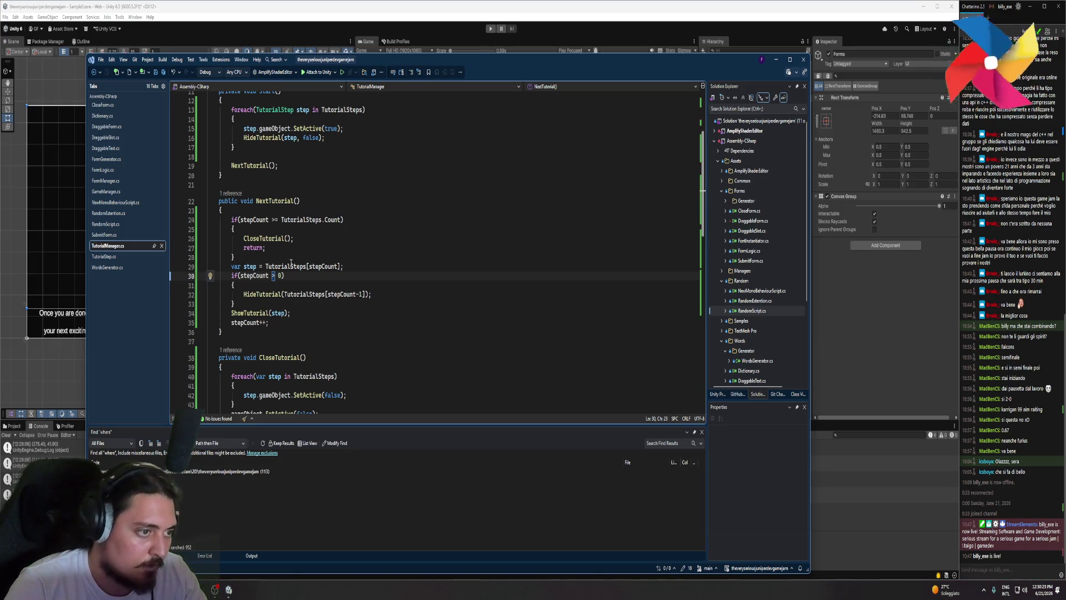
- Set a breakpoint on line 25, attach the debugger to Unity, and start play mode
click(174, 229)
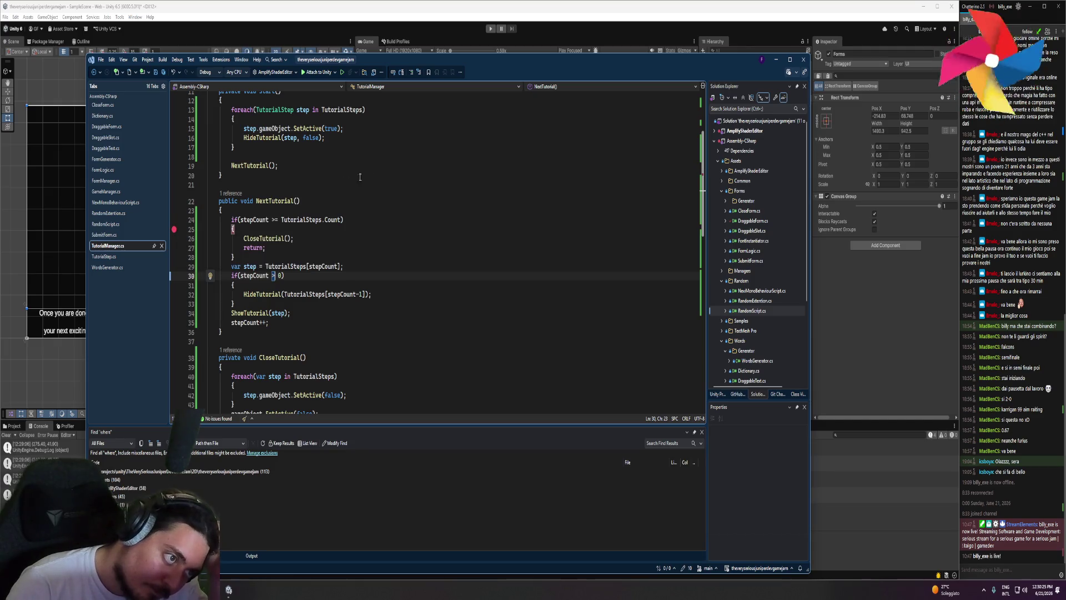
key(F5)
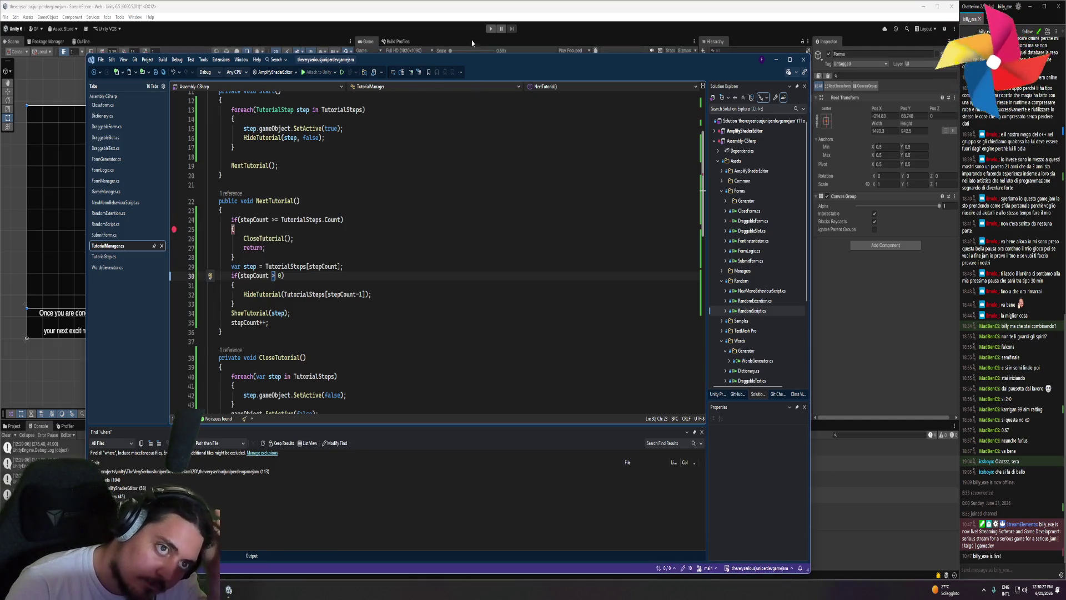
click(490, 28)
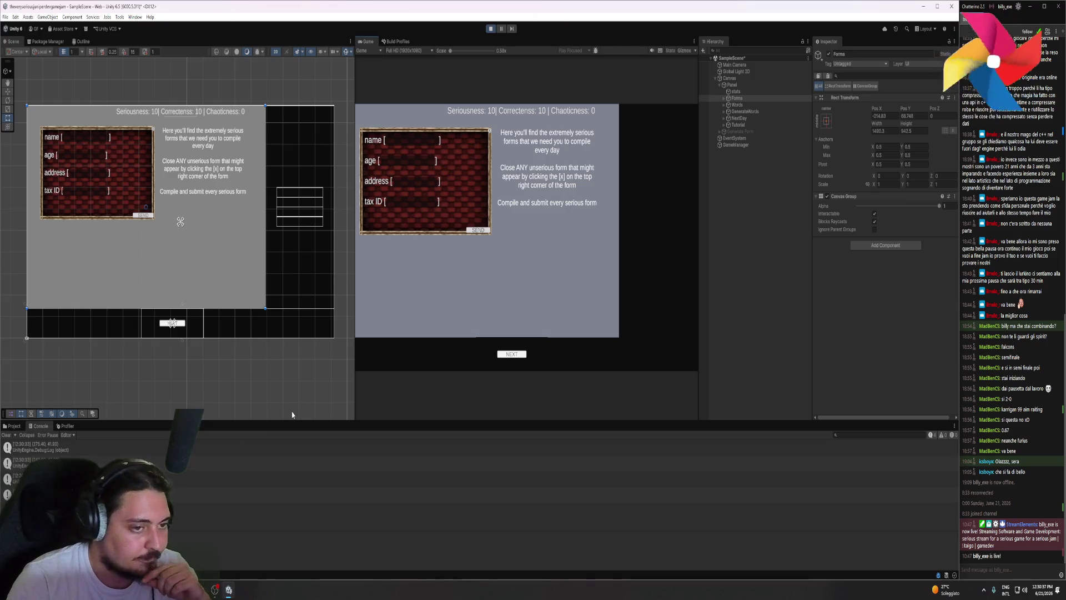
- Add a breakpoint on the foreach at line 13 and restart the game in play mode
key(alt+Tab)
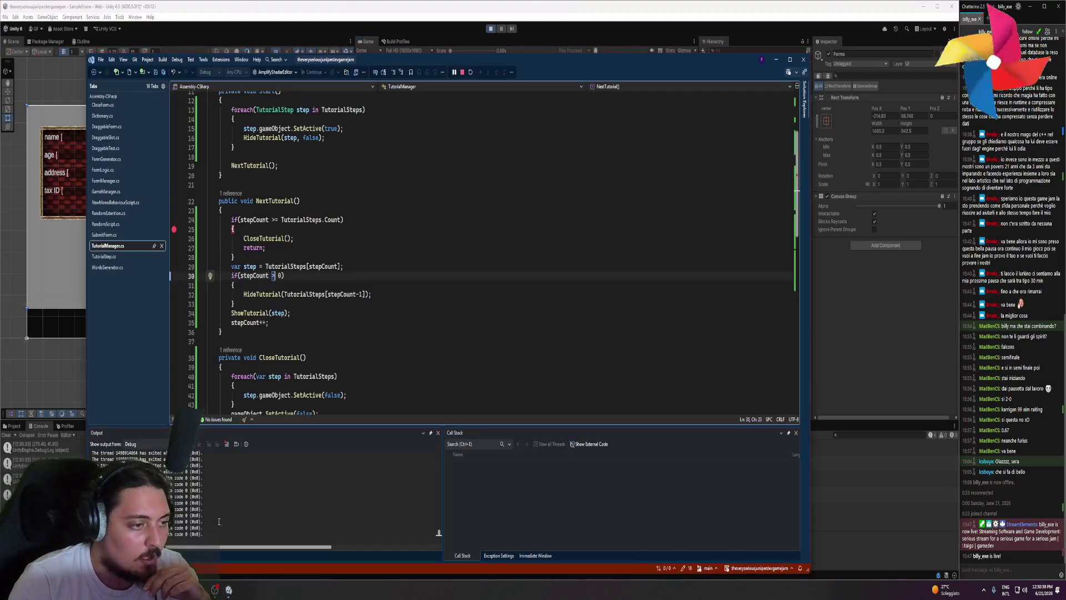
scroll(275, 245, up, 2)
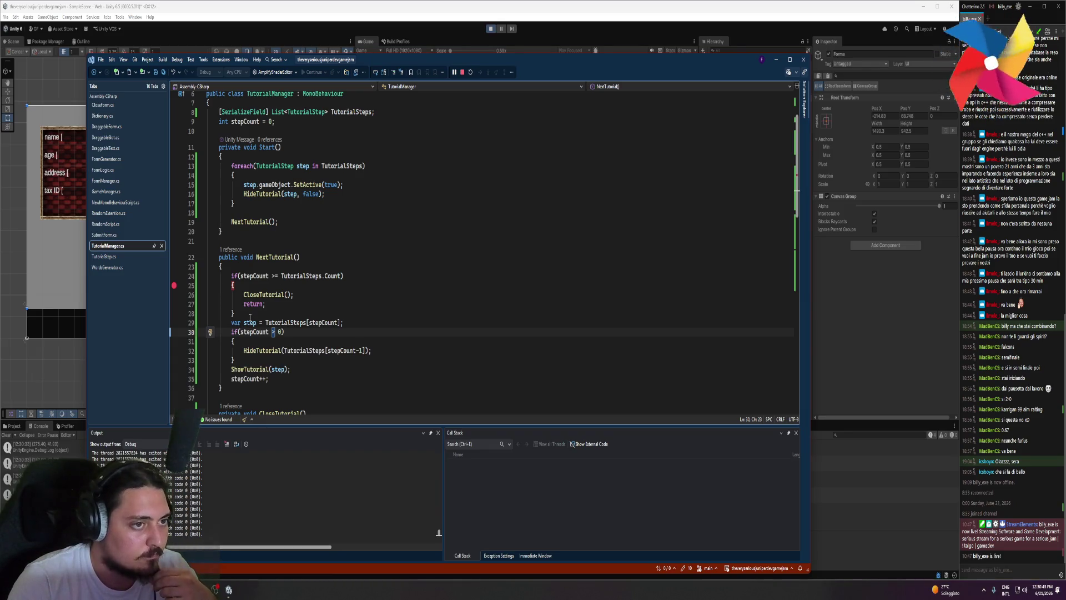
click(174, 167)
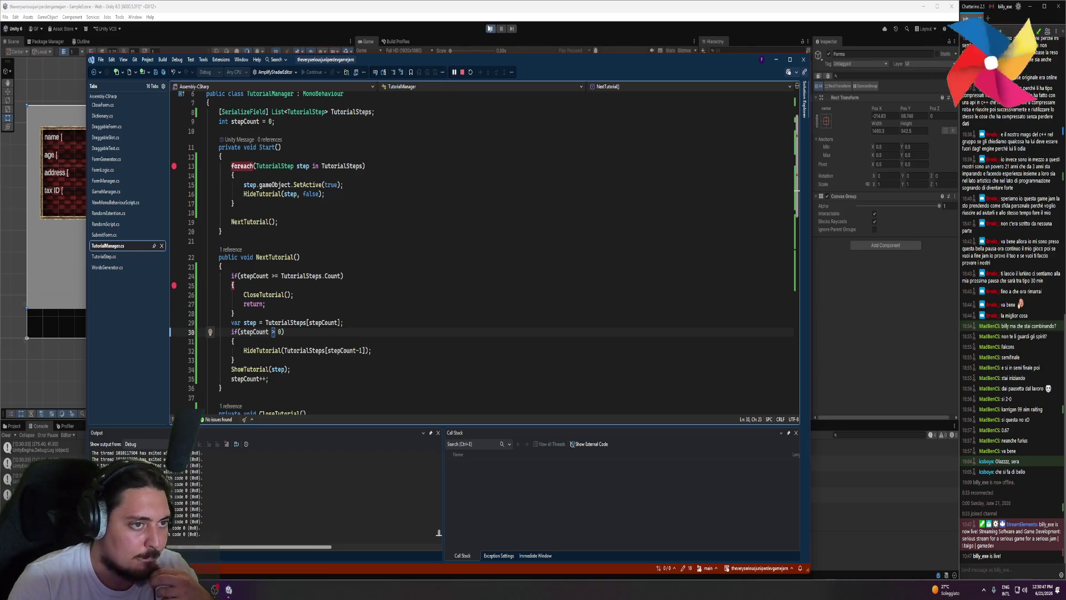
click(489, 28)
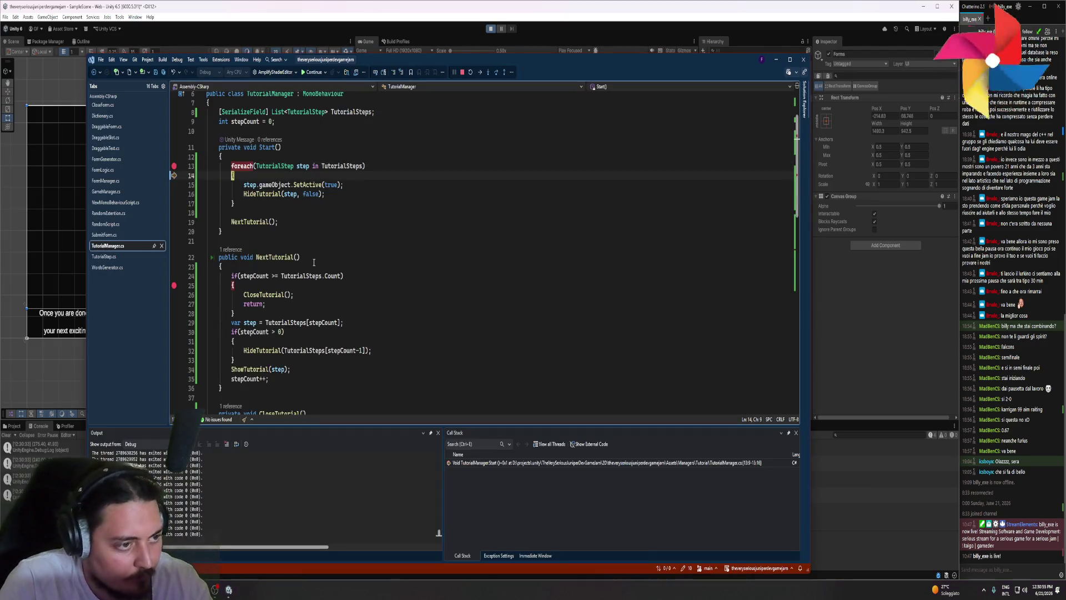
- Step from Start into HideTutorial up to its alpha line and back out
mouse_move(267, 186)
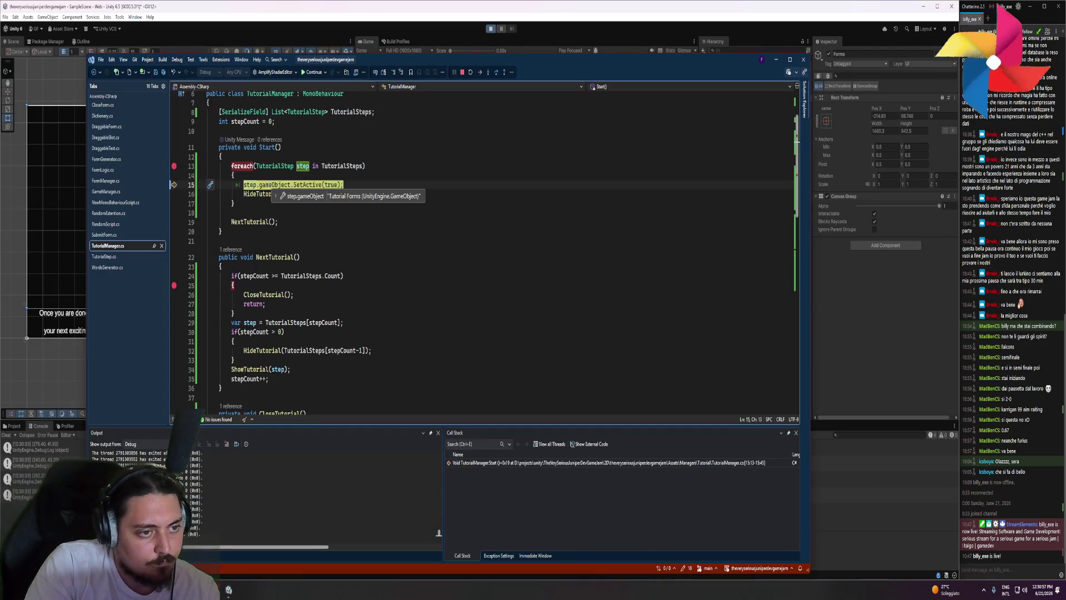
key(F10)
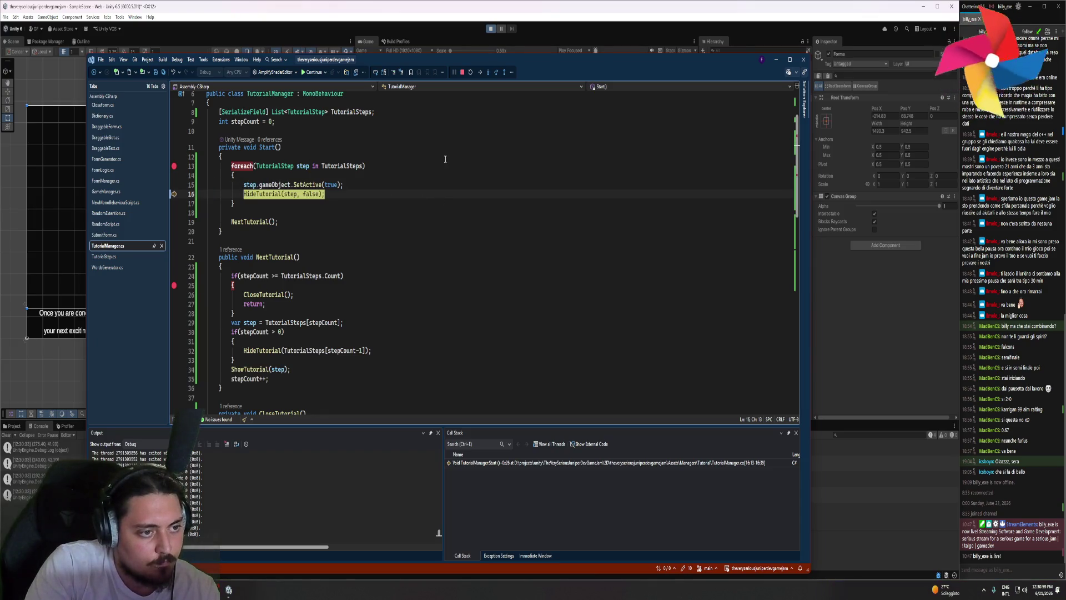
key(F11)
key(F10)
key(F10)
key(F10)
key(F10)
mouse_move(251, 280)
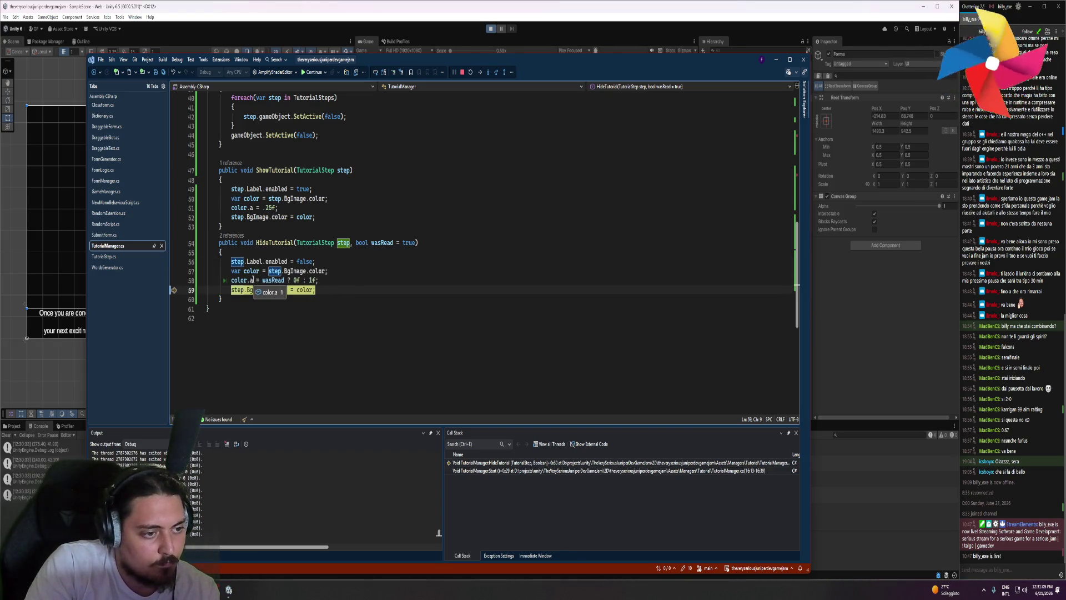
key(F10)
key(F10)
key(F10)
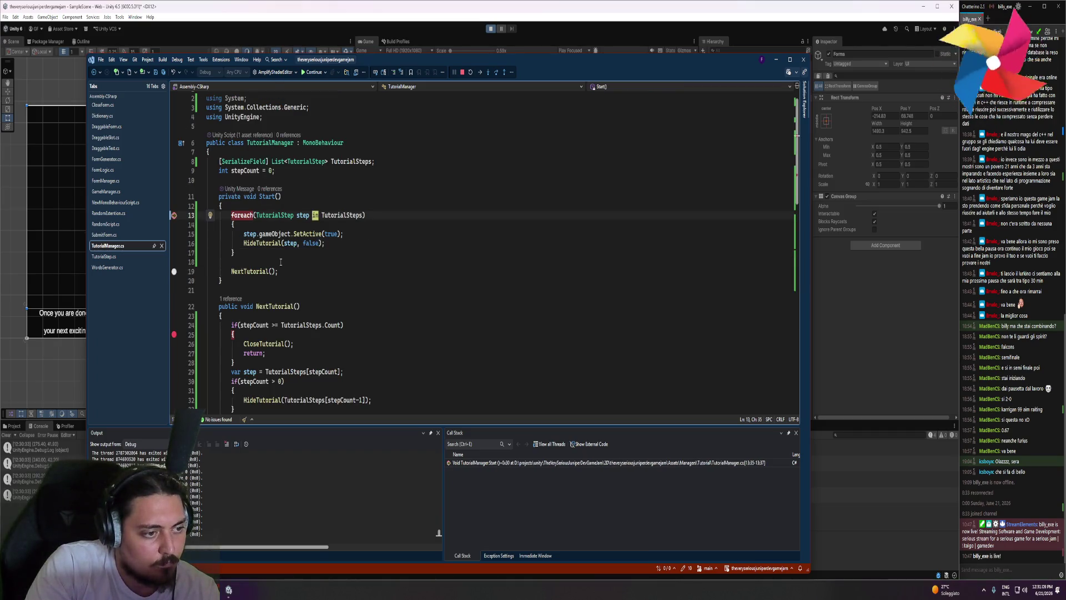
- Step past the end of Start through UIBehaviour's Start back to TutorialManager's Start
key(F10)
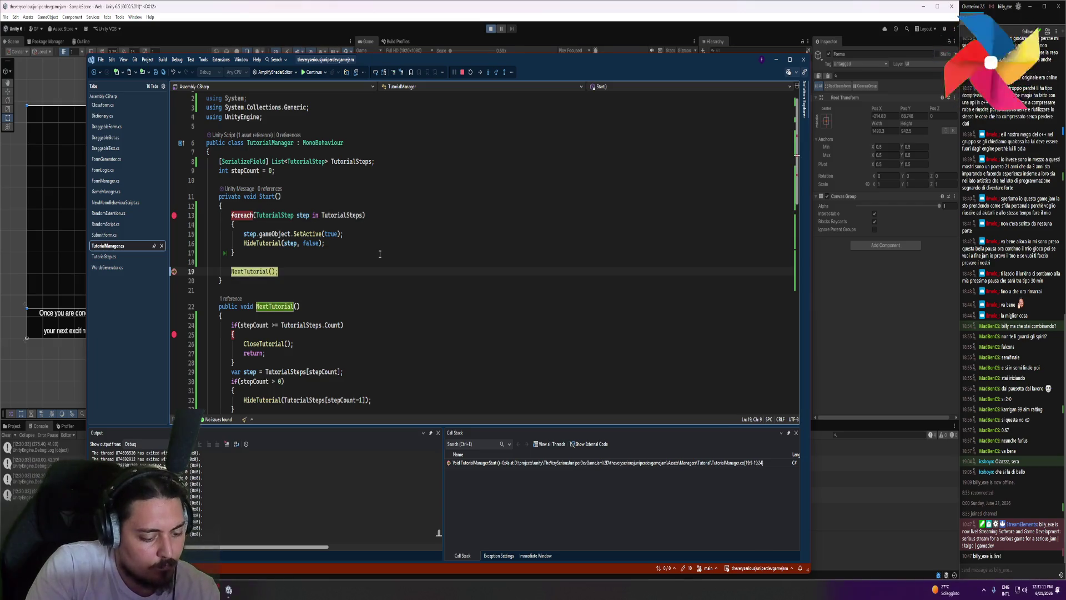
key(F10)
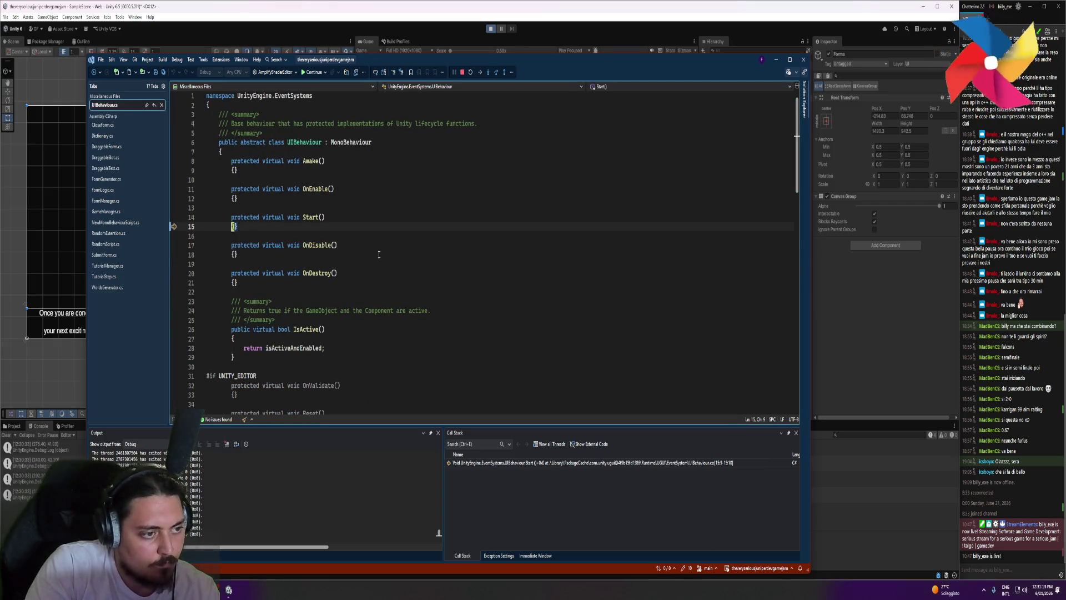
key(F10)
key(F10)
key(F10)
key(F10)
key(F10)
key(F10)
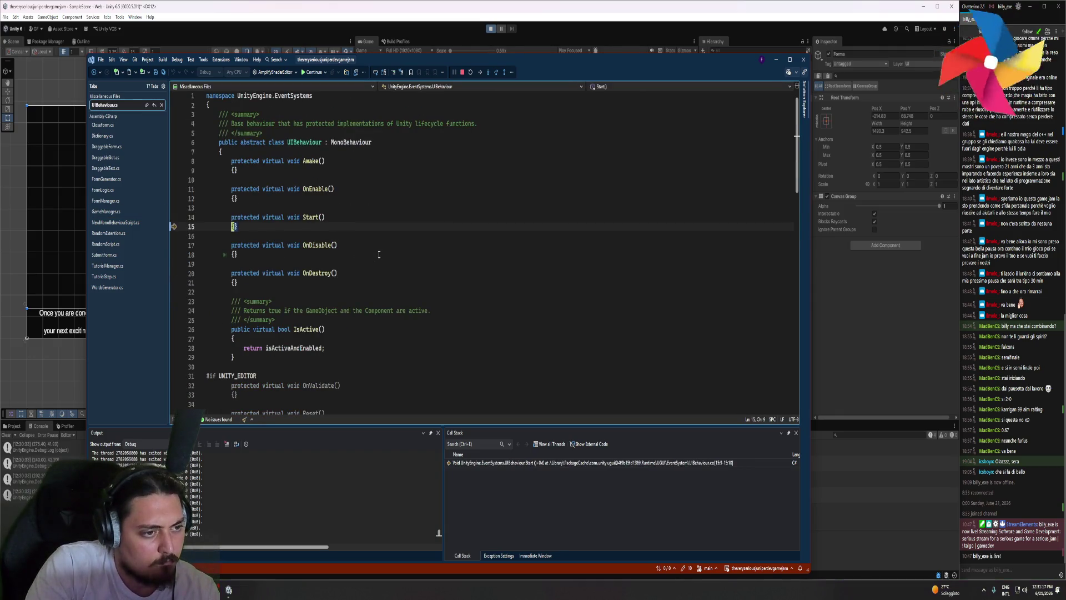
key(F10)
key(F10)
key(F10)
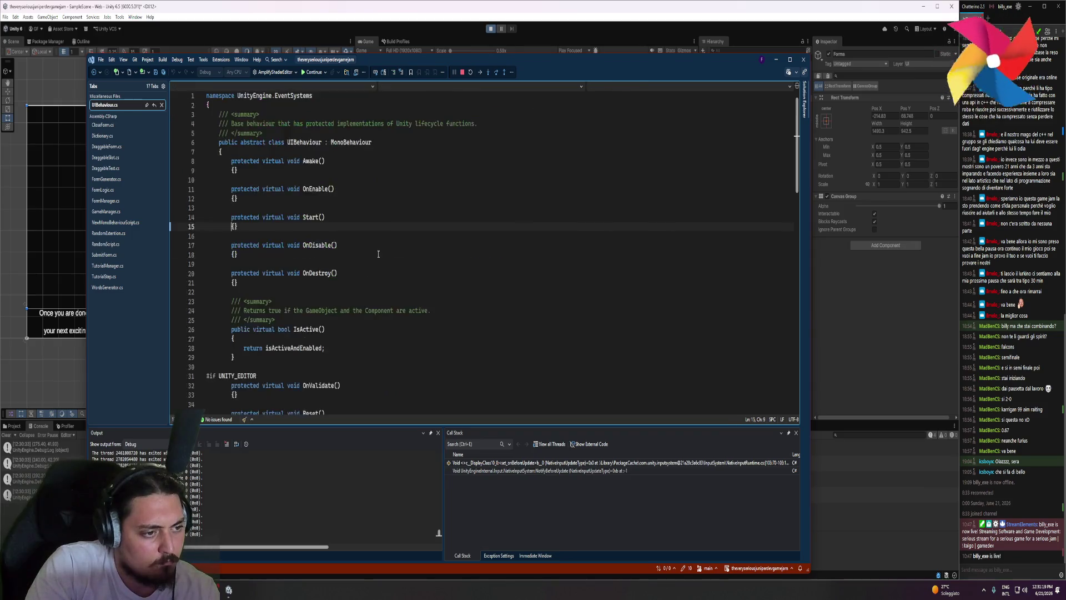
key(F10)
key(F10)
key(F10)
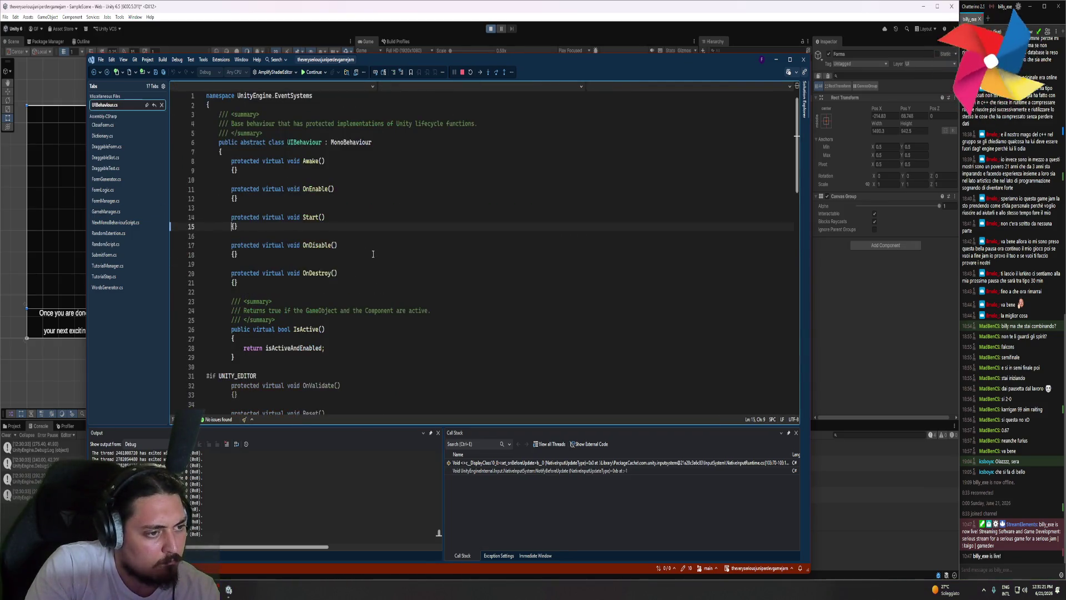
key(F10)
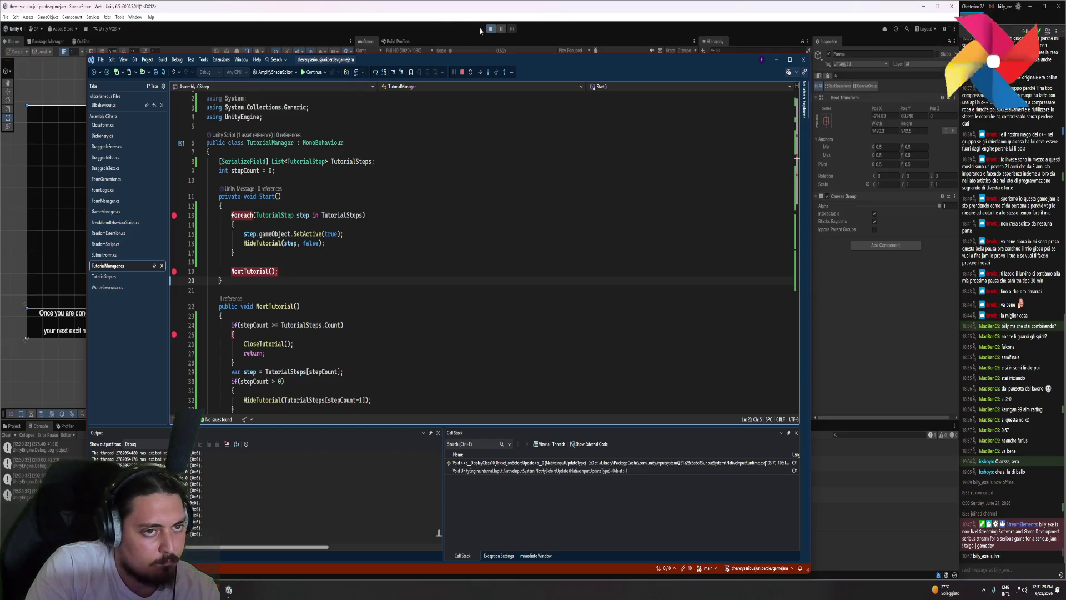
- Resume the game, re-enter play mode and run to the NextTutorial call on line 18
click(314, 72)
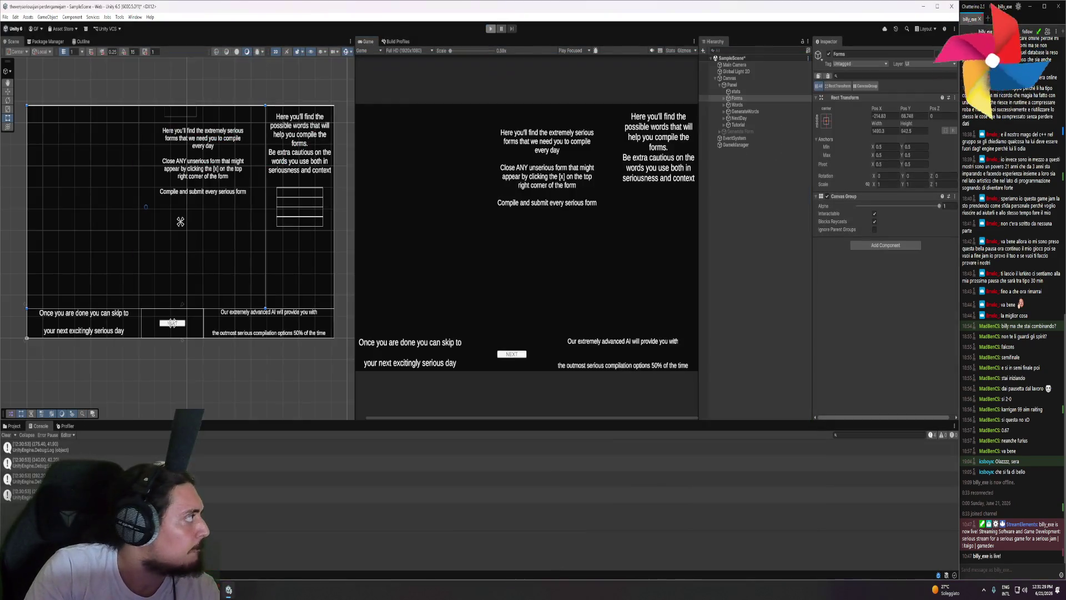
key(ctrl+p)
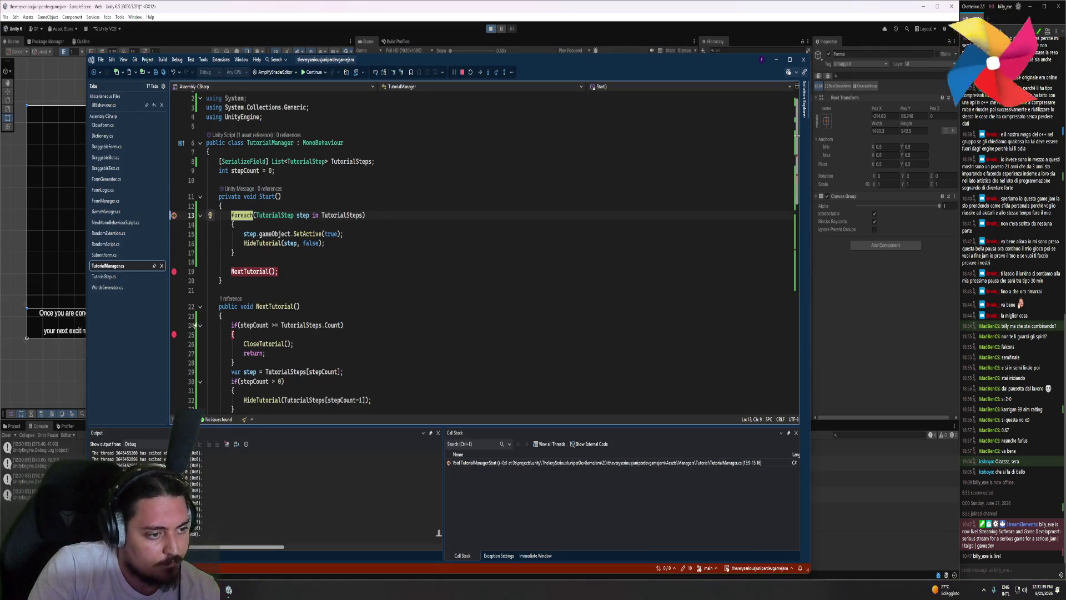
click(276, 261)
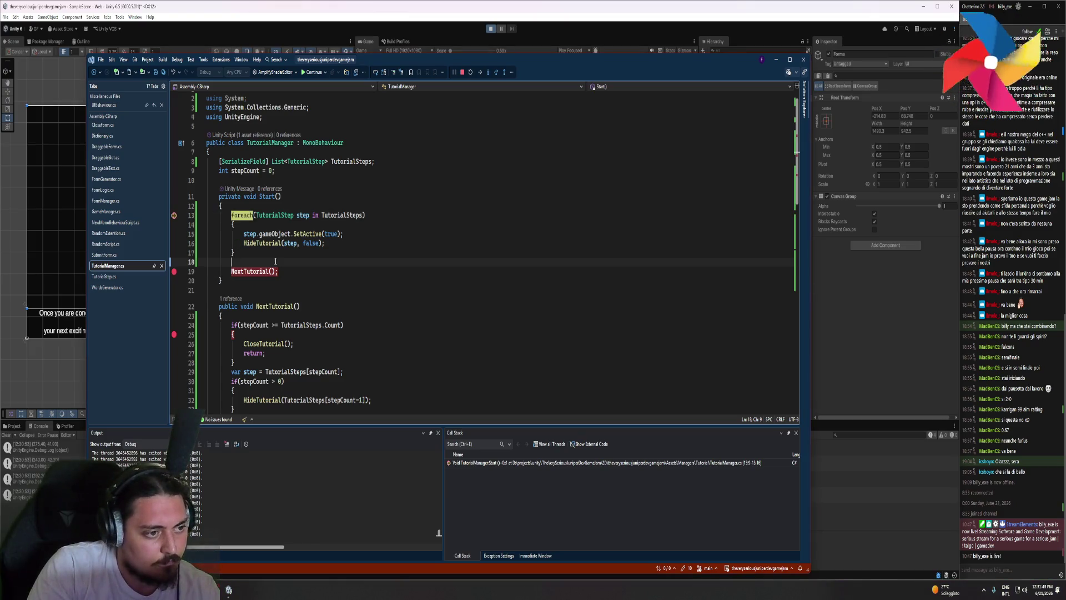
key(ctrl+F10)
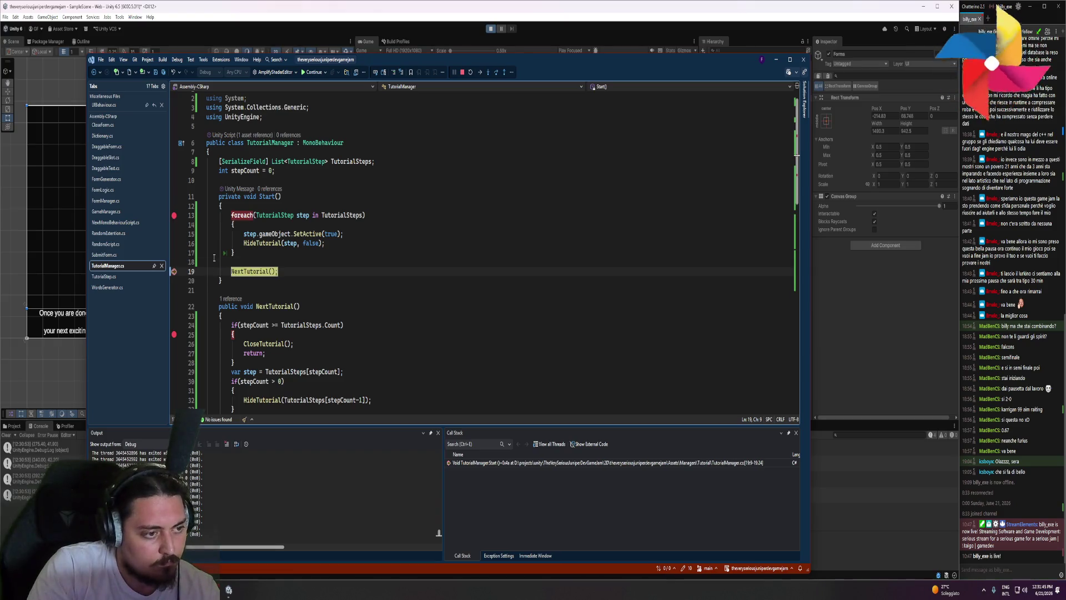
- Step into NextTutorial, checking stepCount and the step count at the bounds check
key(F11)
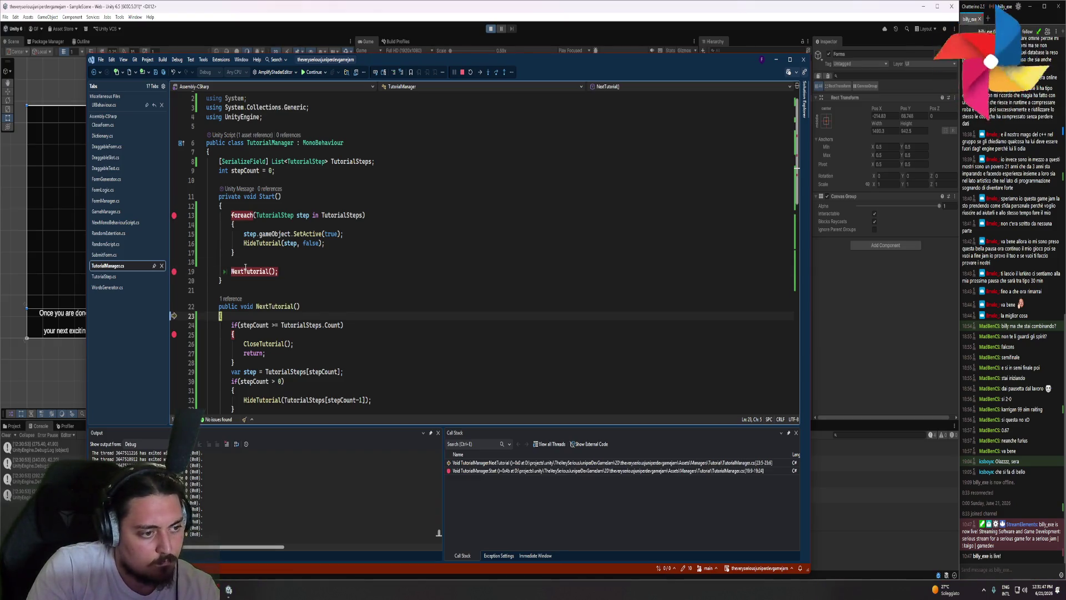
key(F10)
scroll(365, 301, down, 1)
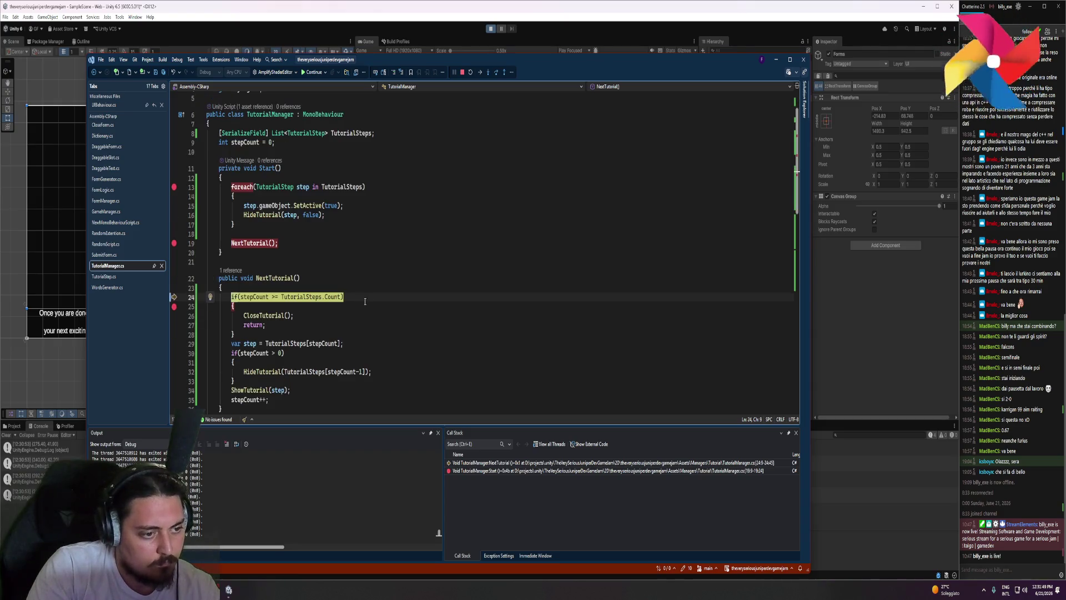
mouse_move(252, 294)
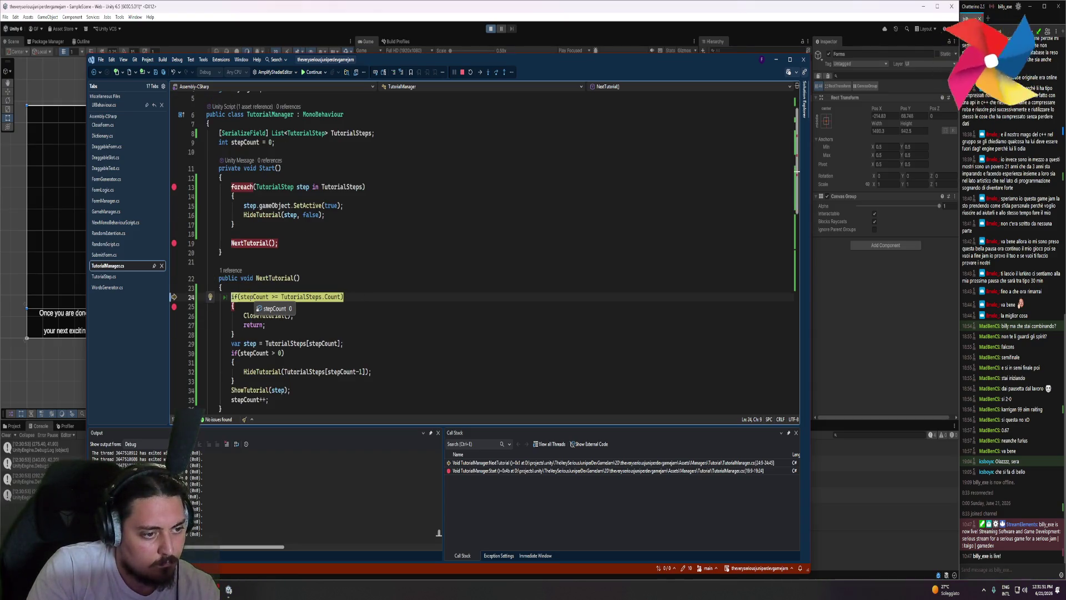
mouse_move(327, 296)
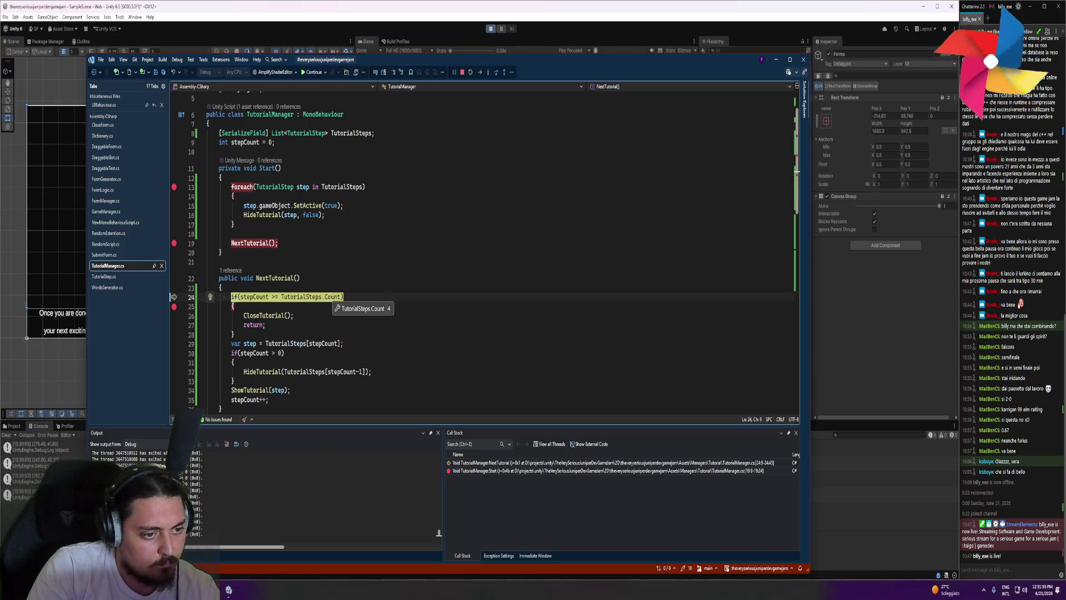
key(F10)
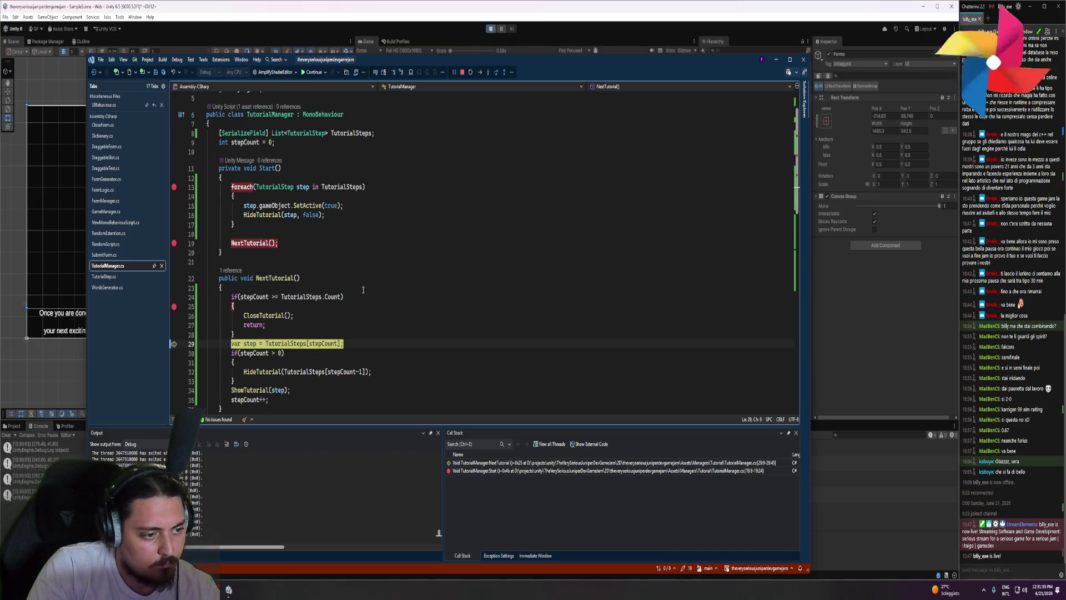
scroll(362, 297, down, 2)
key(F10)
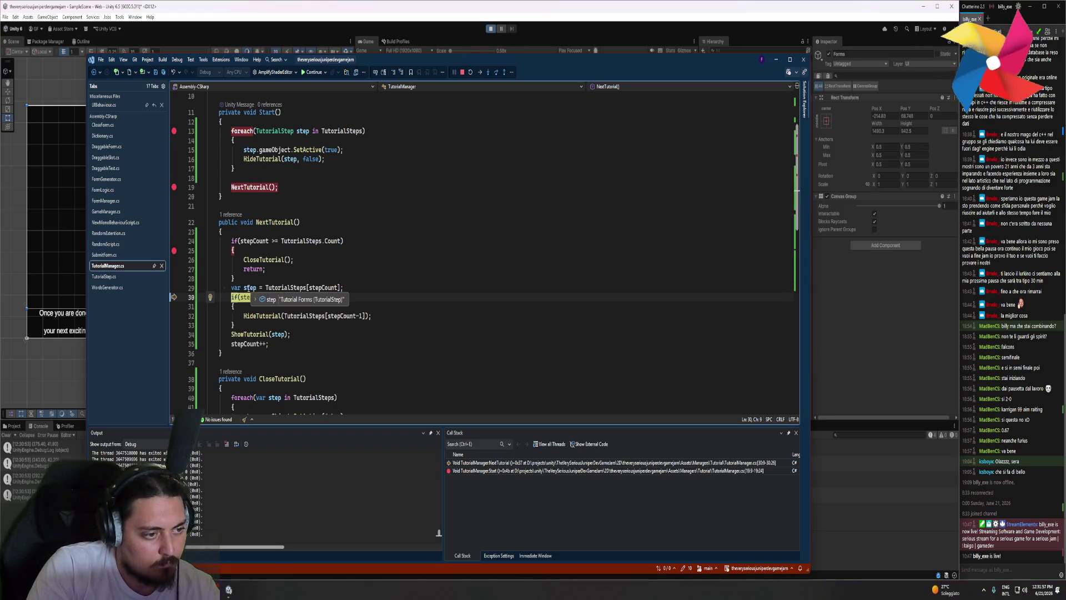
click(404, 296)
- Step into ShowTutorial past the alpha line, return to NextTutorial, then continue the game
scroll(405, 295, down, 1)
key(F10)
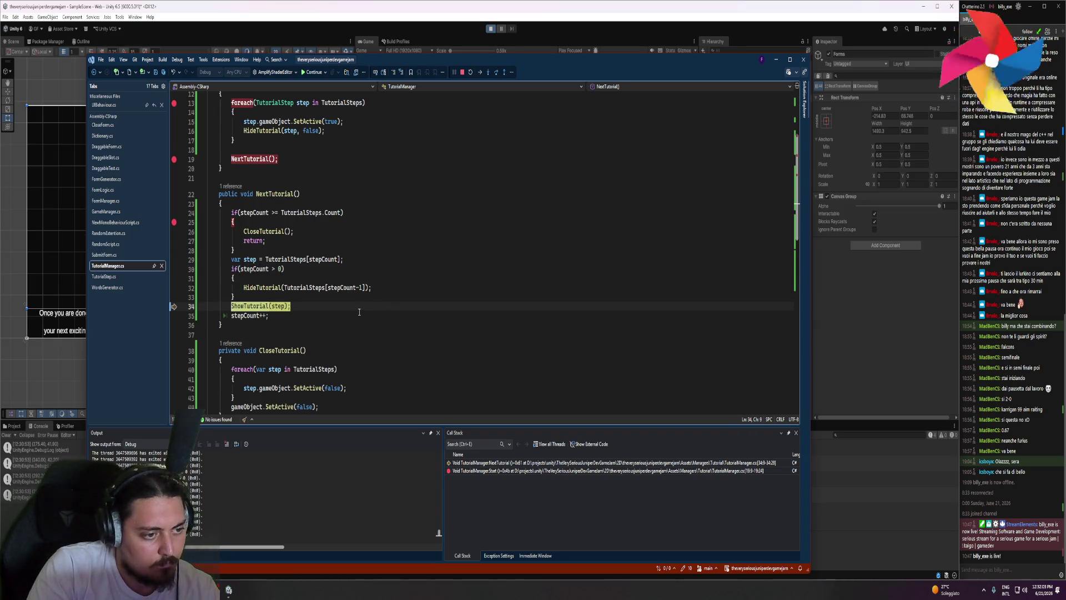
key(F11)
key(F10)
key(F10)
key(F10)
key(F10)
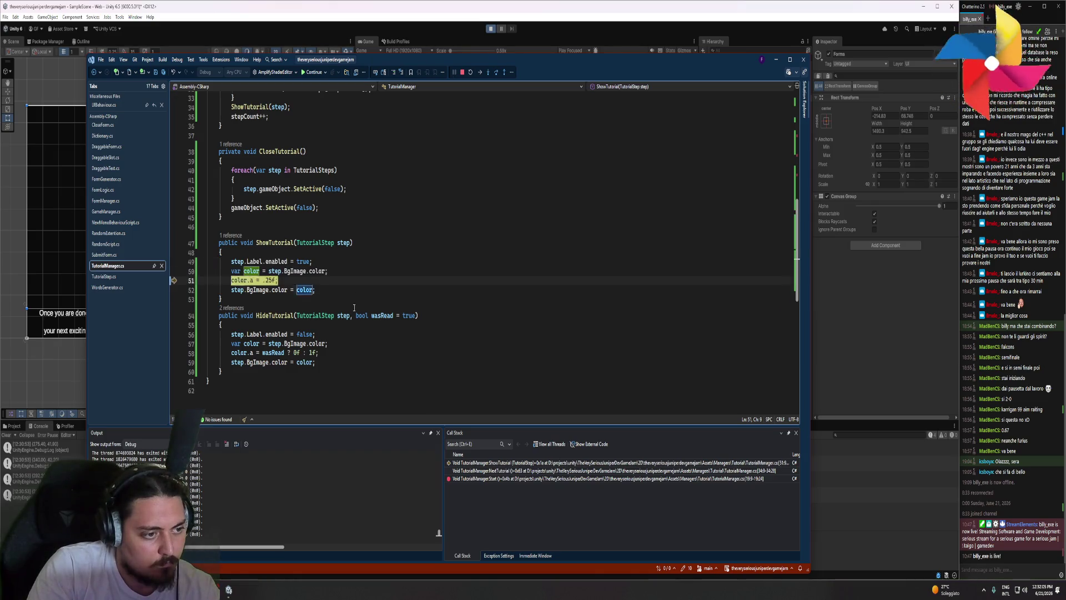
mouse_move(254, 280)
key(F10)
key(F10)
key(F10)
scroll(371, 268, up, 3)
key(F10)
scroll(371, 269, up, 3)
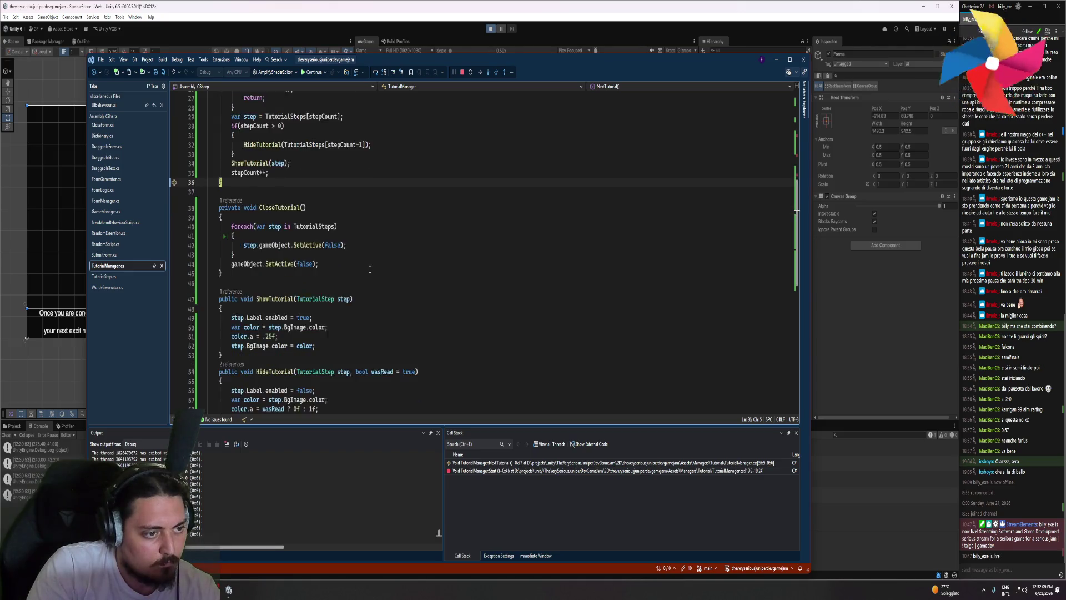
key(F5)
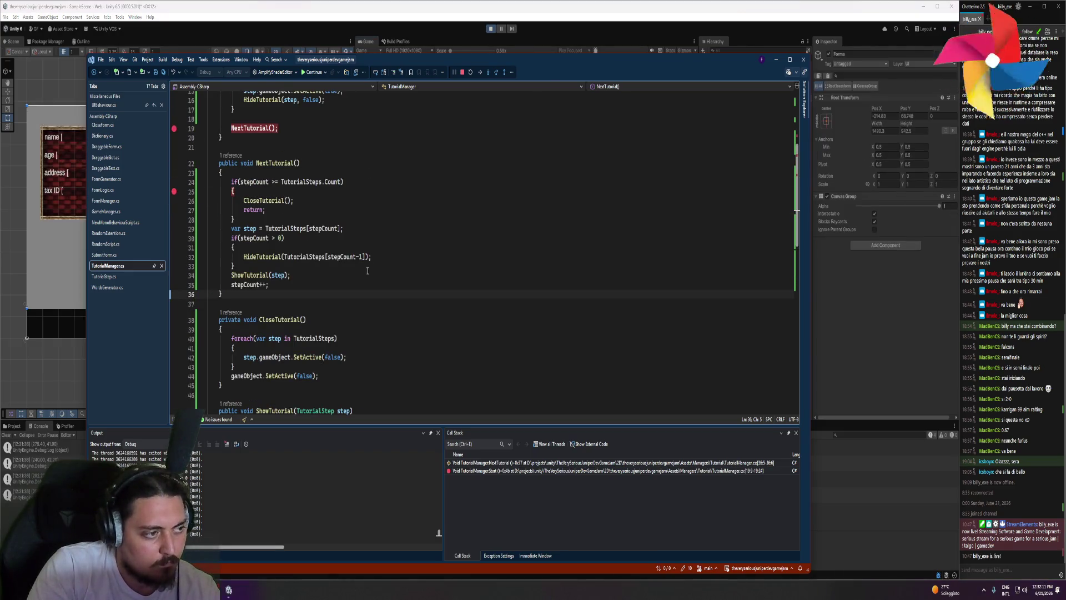
key(alt+Tab)
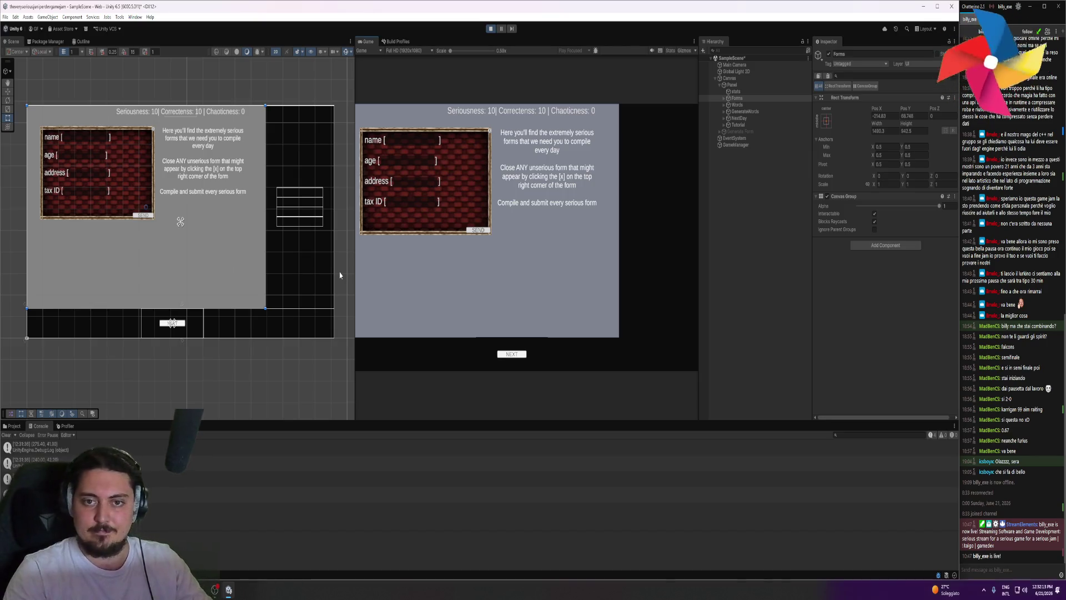
- Select Forms > Tutorial Forms > BG and set its Image colour alpha to 64
click(725, 99)
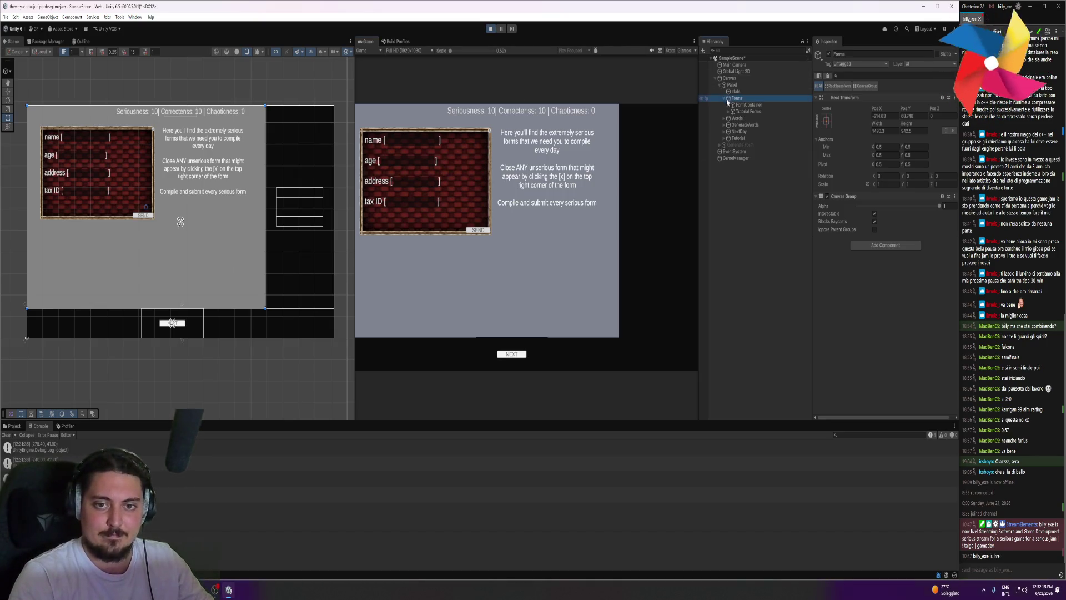
click(733, 112)
click(730, 112)
click(743, 118)
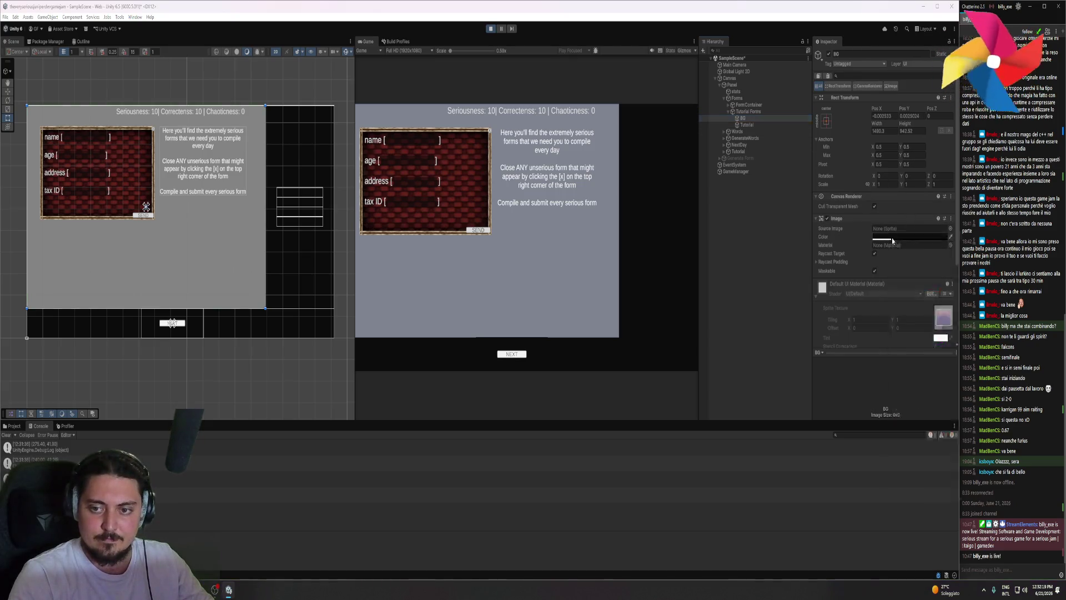
click(911, 237)
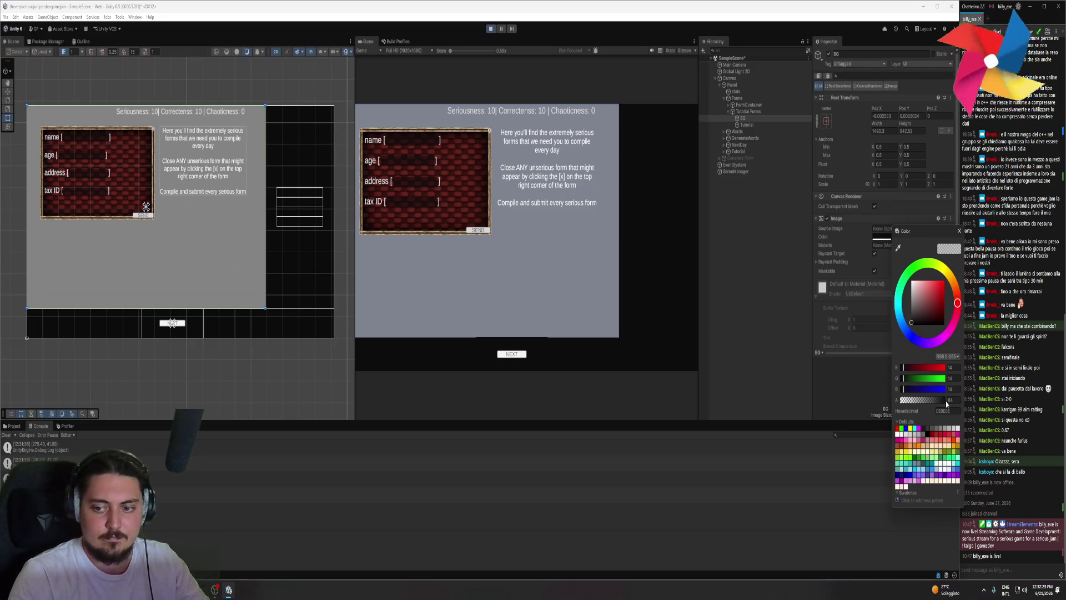
mouse_move(913, 403)
mouse_down()
mouse_move(943, 402)
mouse_move(912, 406)
mouse_up()
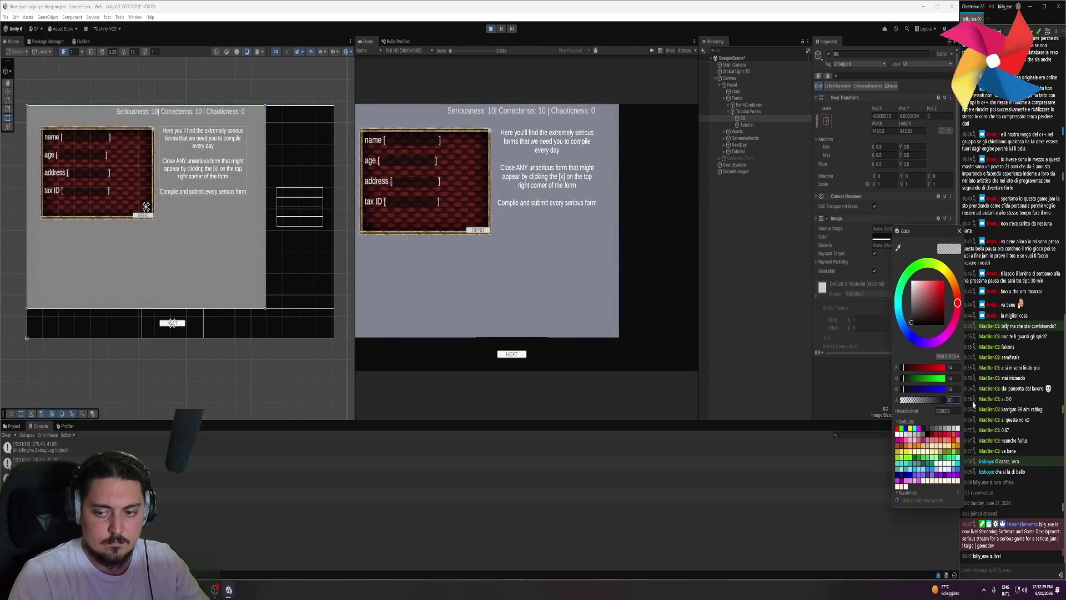
click(950, 399)
text(64)
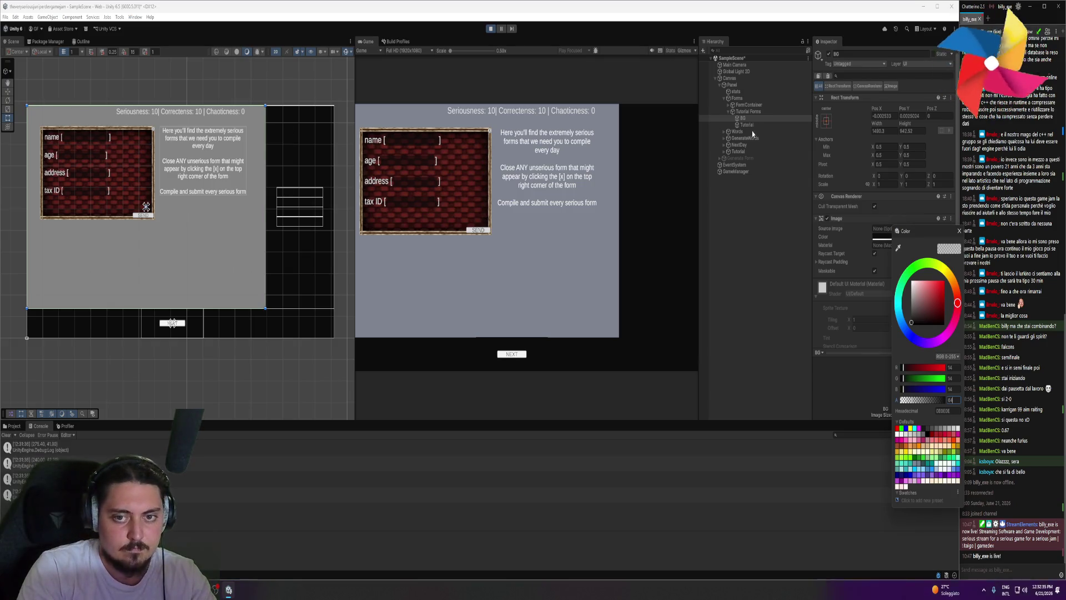
click(724, 132)
click(731, 145)
- Set the Tutorial Words BG image's colour alpha to 64
click(748, 159)
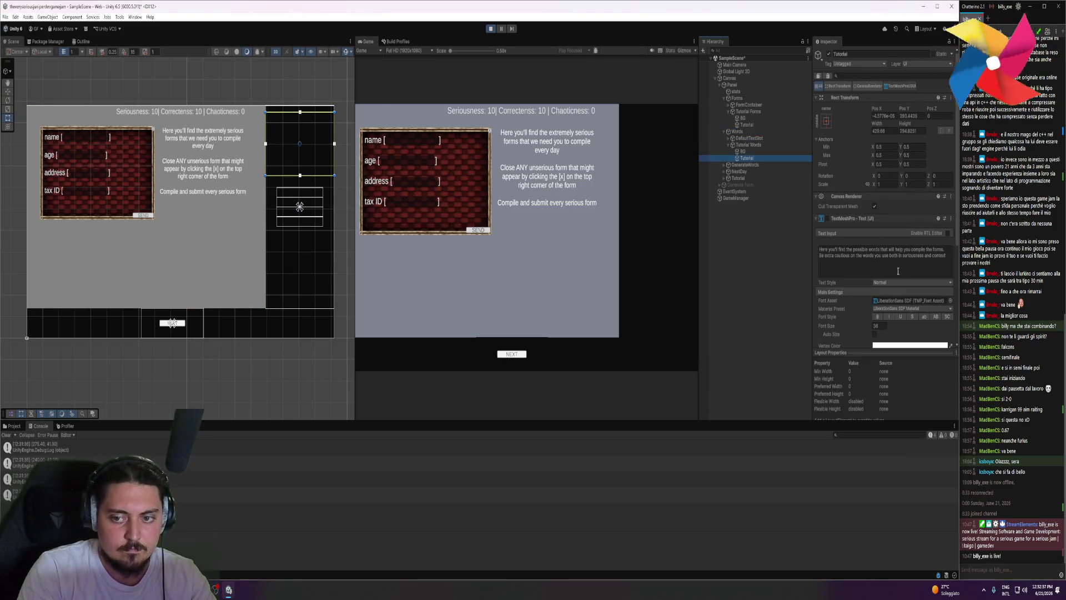
click(741, 151)
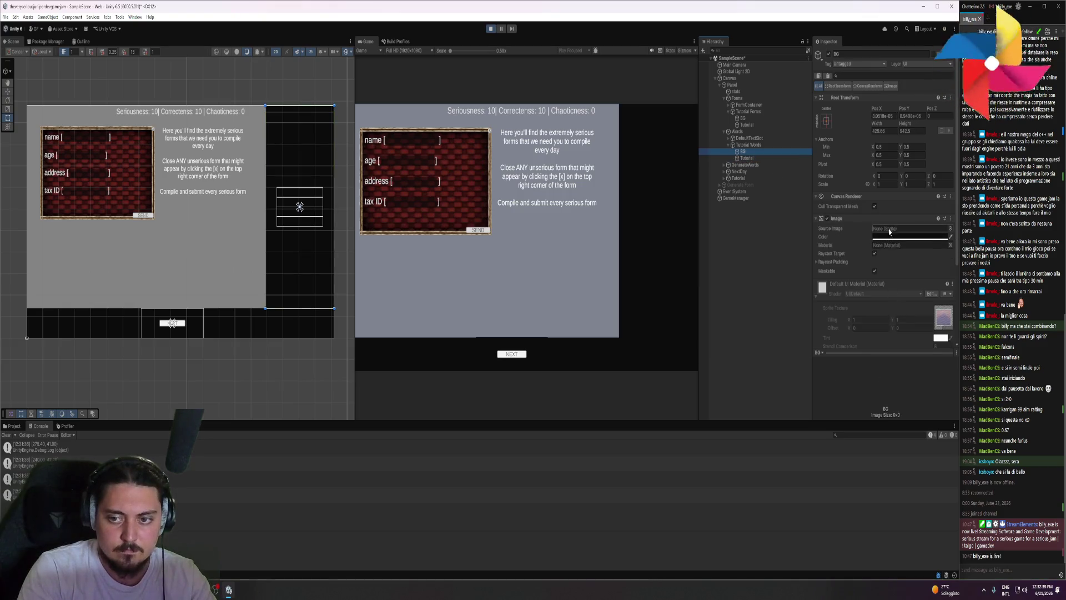
click(882, 237)
click(949, 398)
text(64)
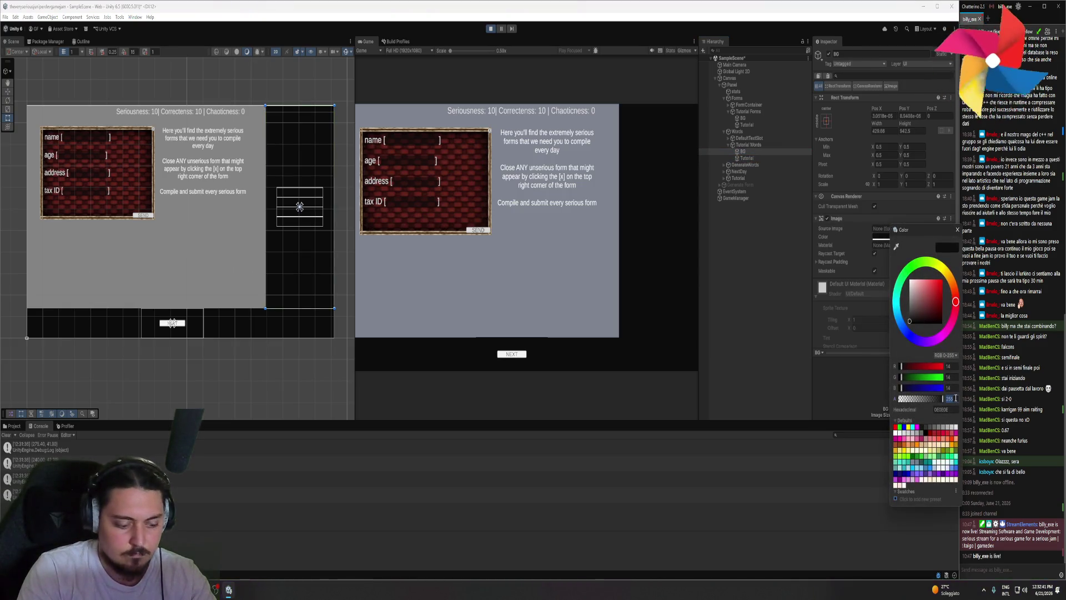
key(Return)
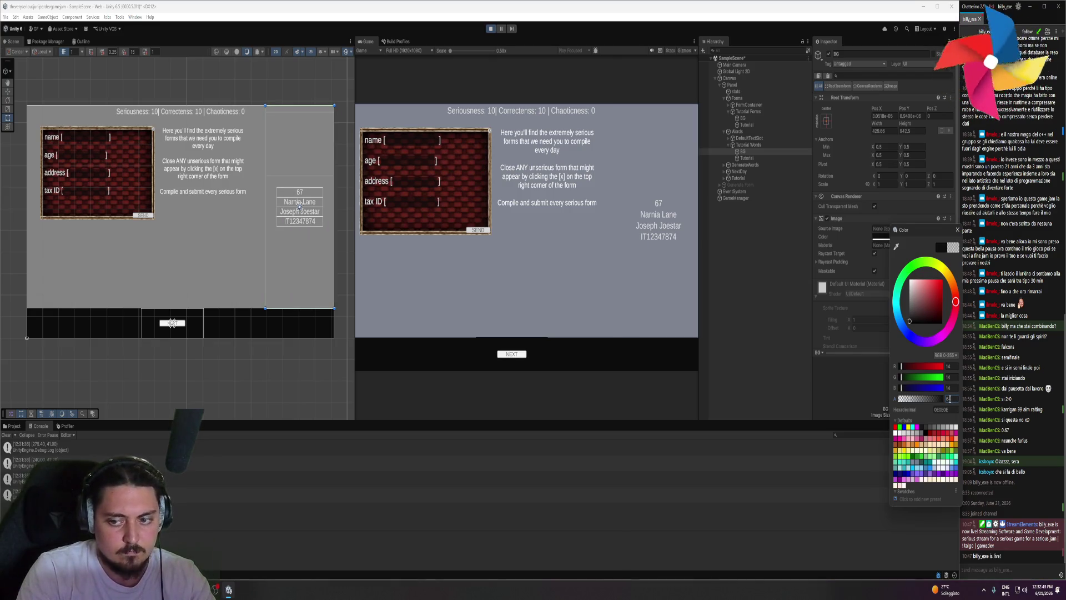
click(849, 376)
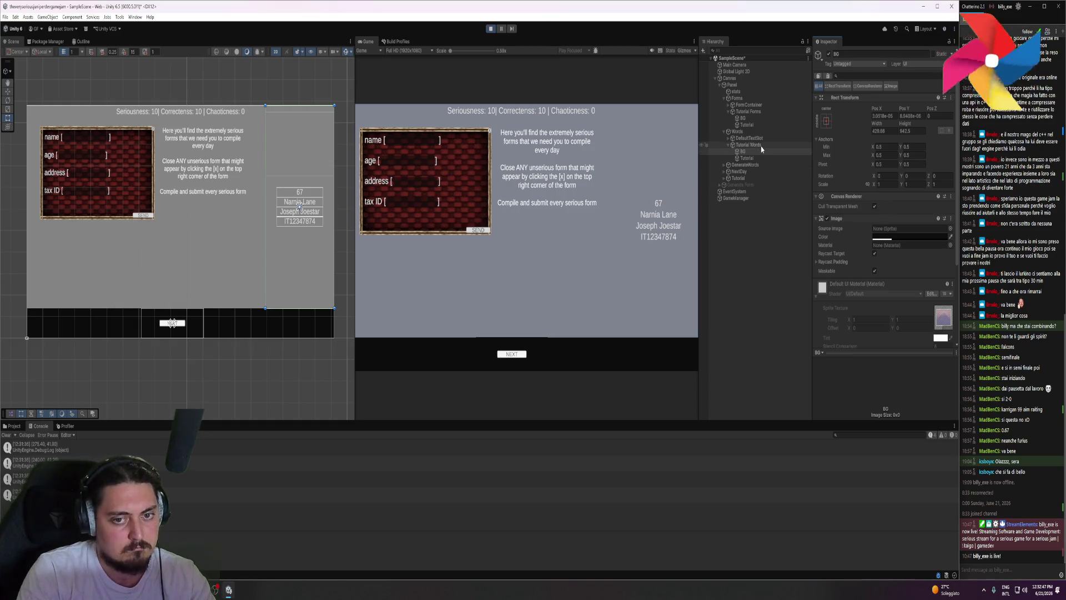
- Change the BG image's alpha to 255 and advance the running tutorial one step
click(911, 236)
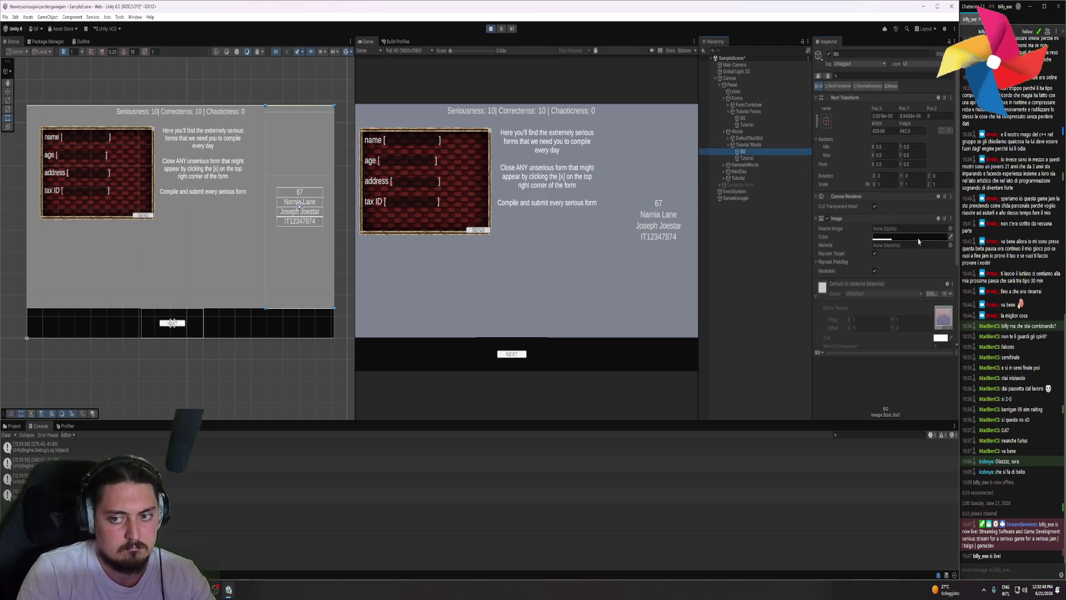
click(978, 399)
text(255)
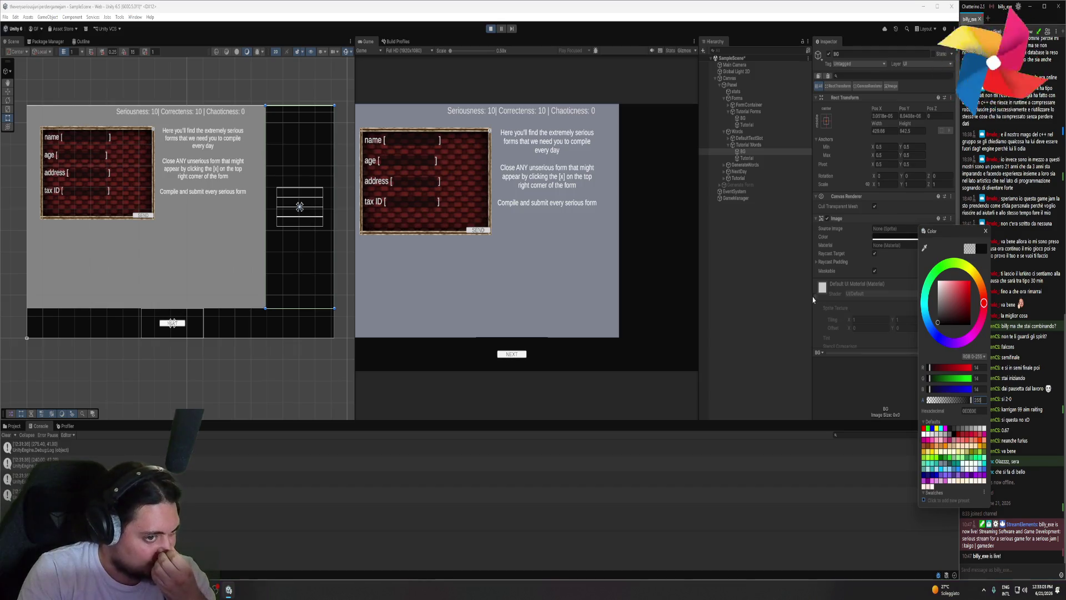
click(547, 88)
click(512, 354)
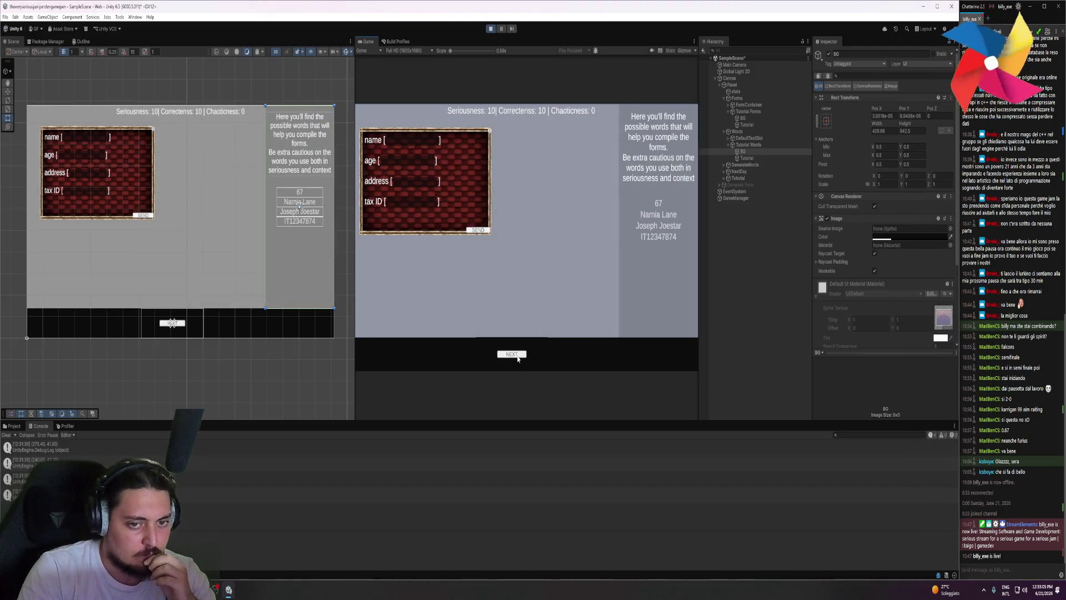
- Retune the BG opacity again, then advance the tutorial until the NextTutorial breakpoint hits
click(924, 241)
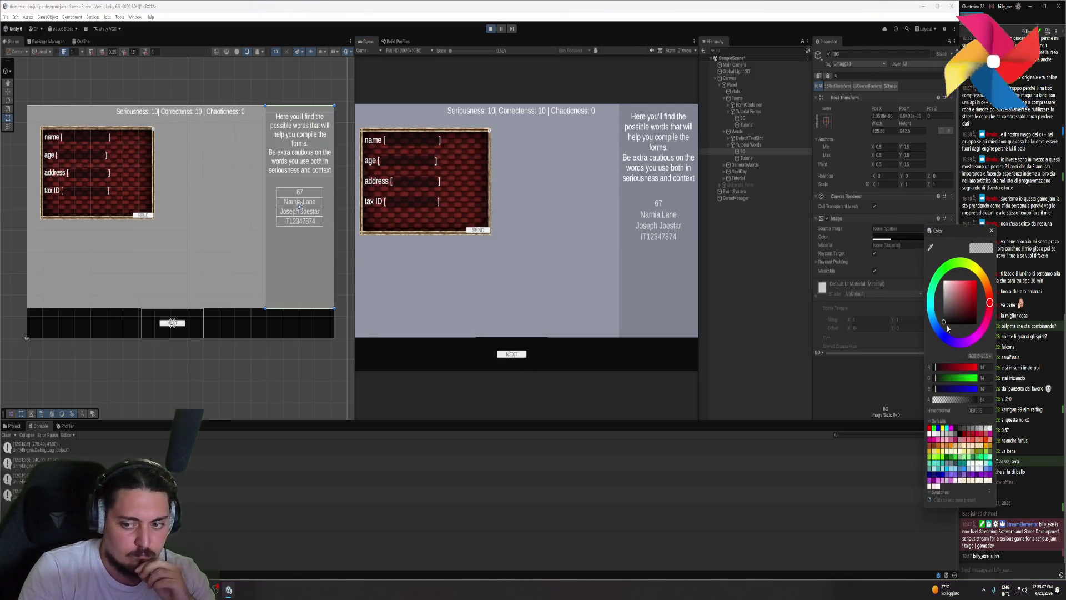
click(987, 400)
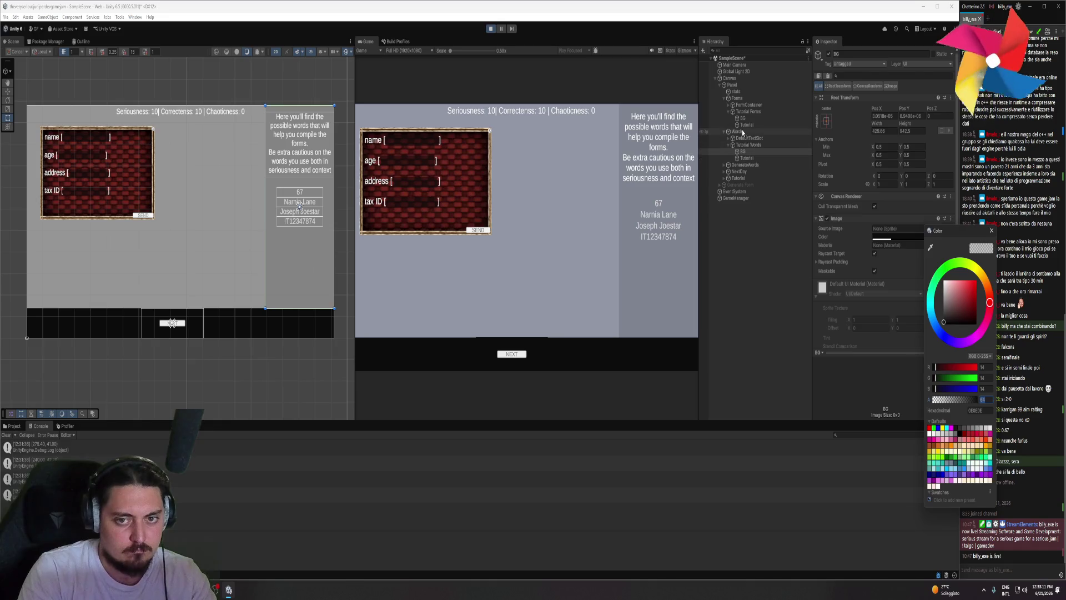
click(744, 125)
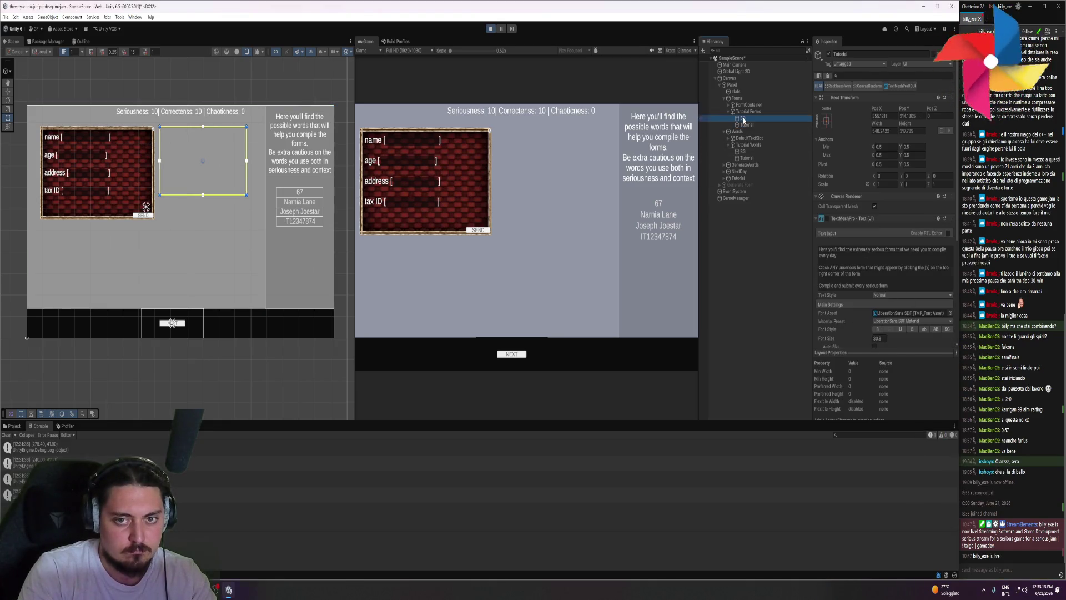
click(744, 119)
click(897, 238)
click(956, 400)
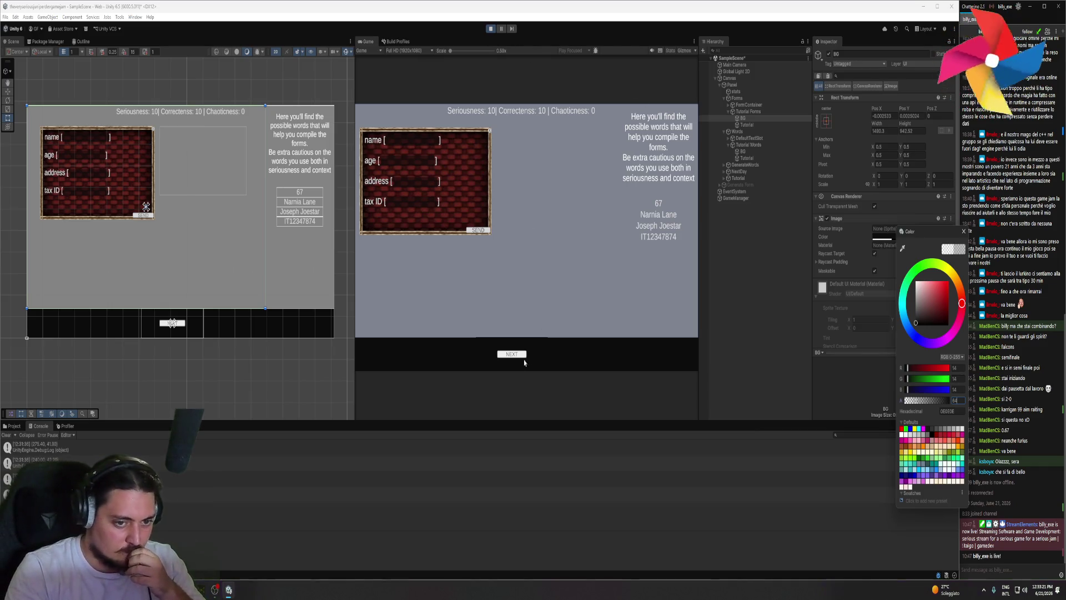
click(511, 354)
click(509, 357)
click(509, 357)
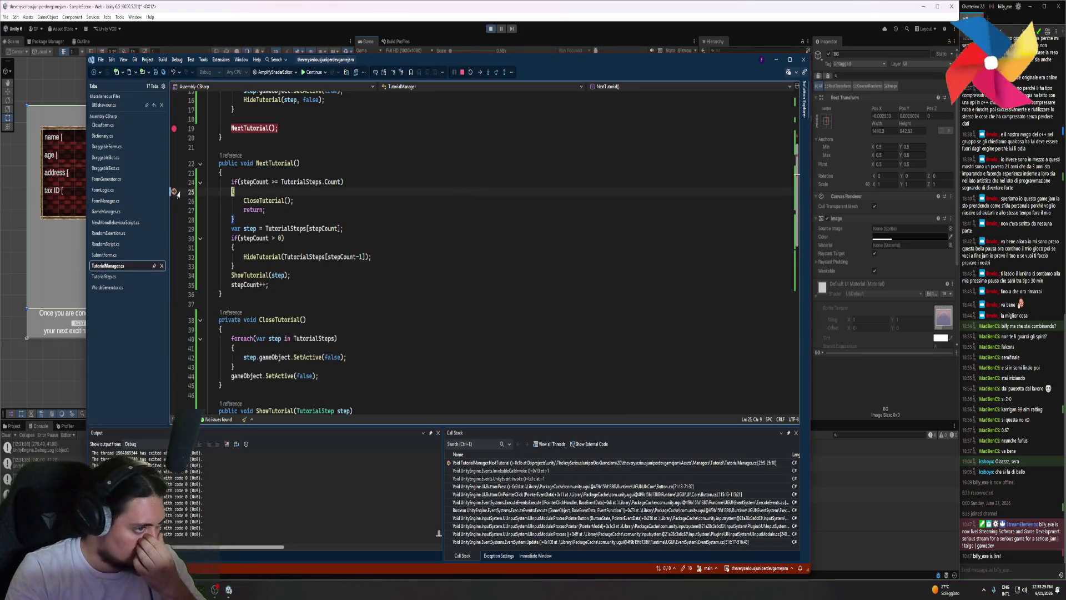
- Resume past the breakpoint and restart Play mode in Unity
key(F5)
click(493, 18)
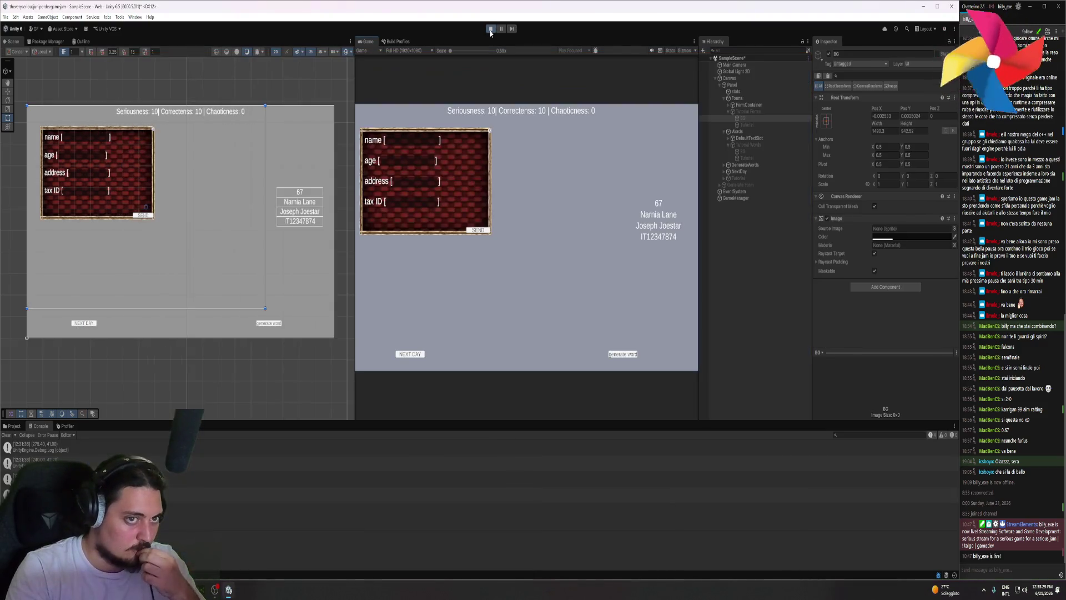
click(490, 33)
click(491, 32)
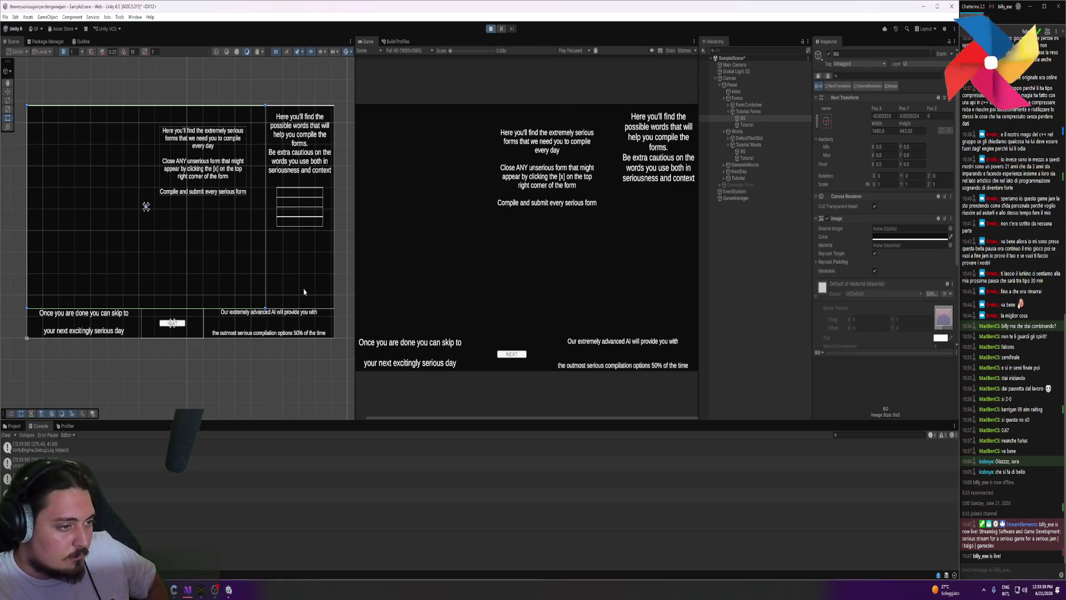
- Remove the line 13 breakpoint in Start and let the game keep running
click(188, 590)
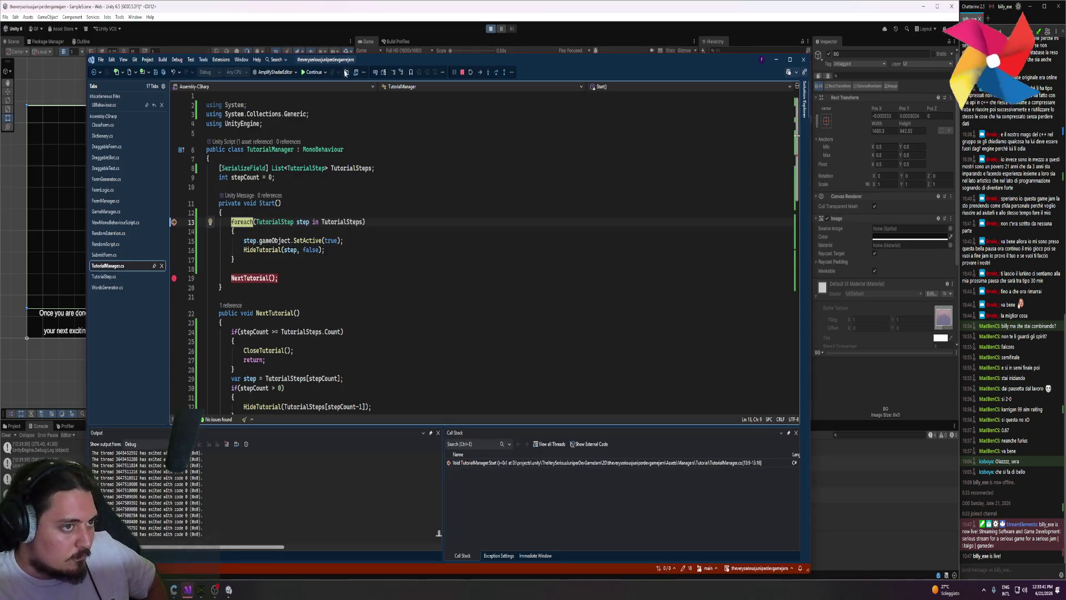
key(F9)
key(Down)
key(Down)
key(Down)
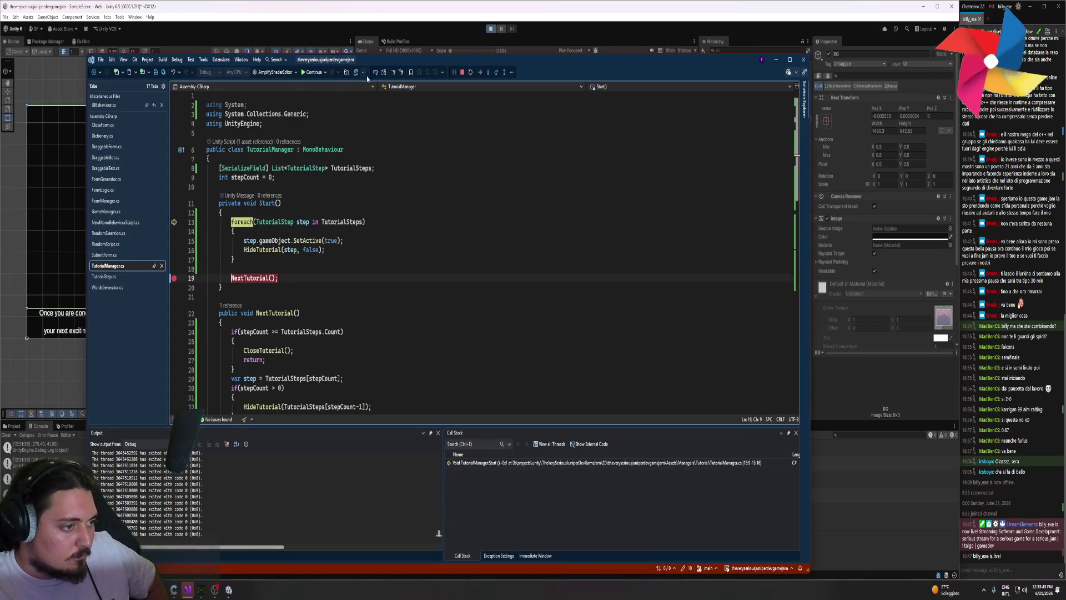
click(461, 73)
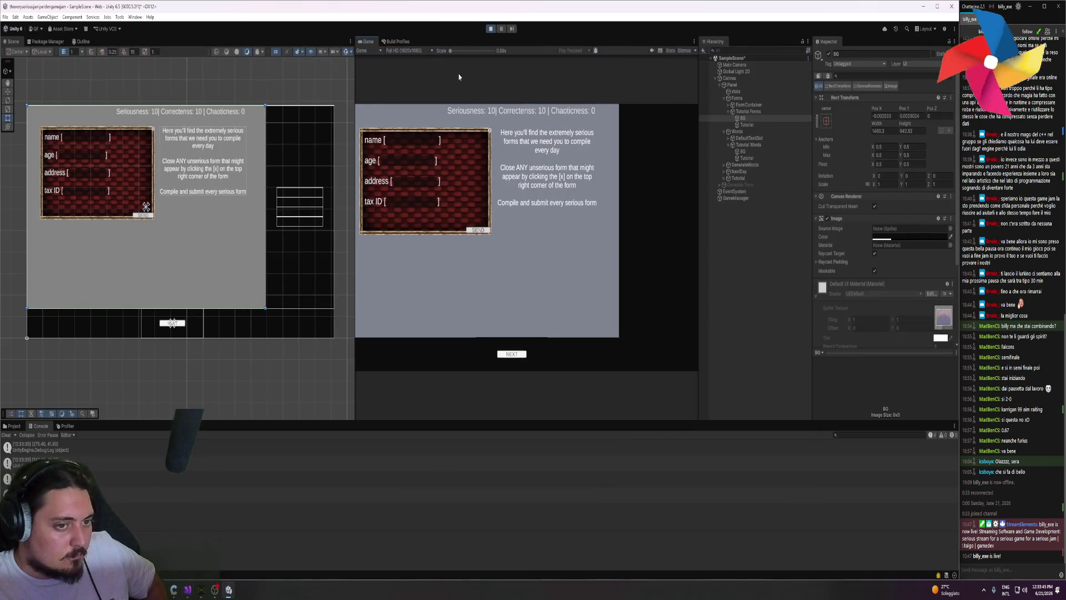
- Advance the tutorial through the possible-words step to NEXT DAY, then stop playing
click(512, 355)
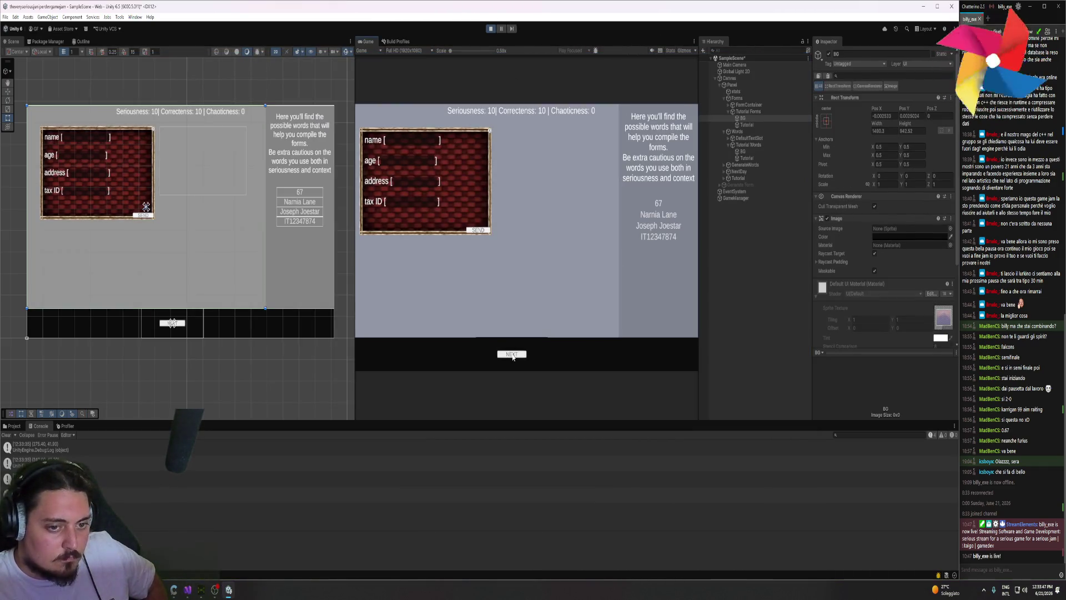
click(512, 356)
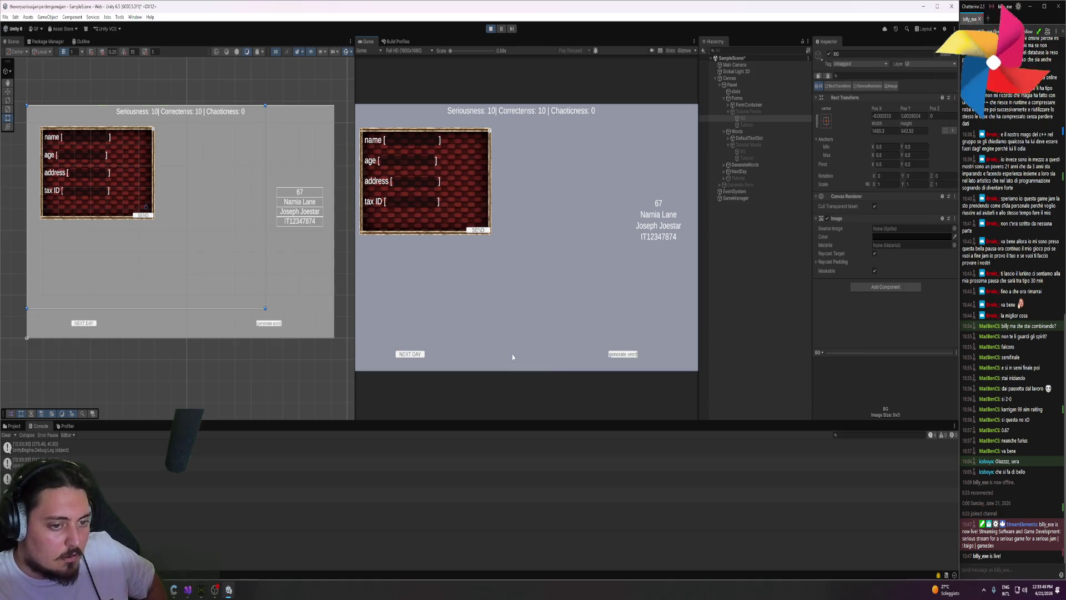
click(490, 28)
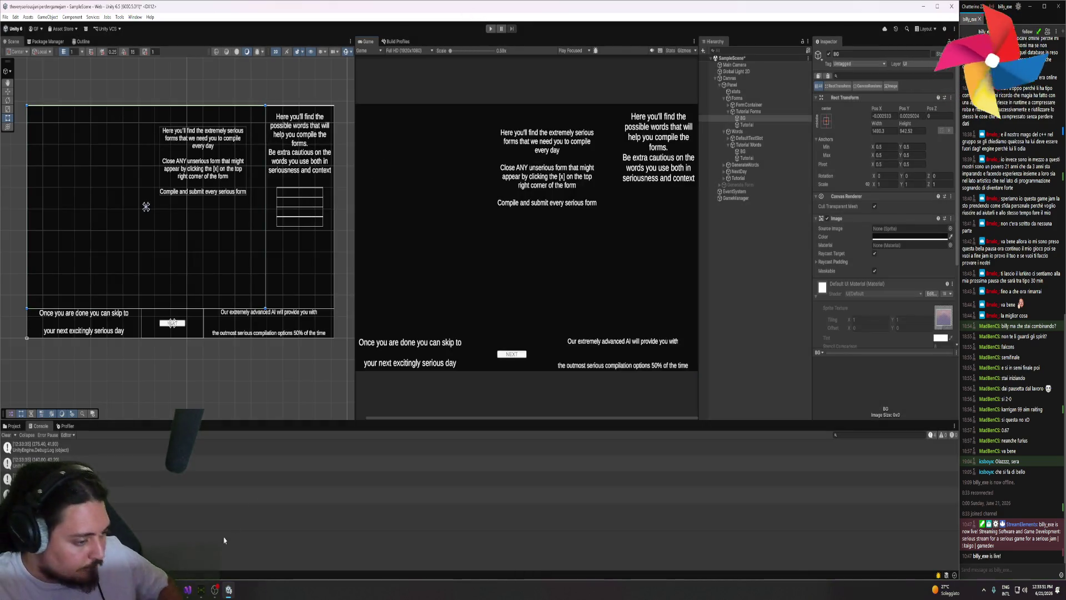
key(alt+Tab)
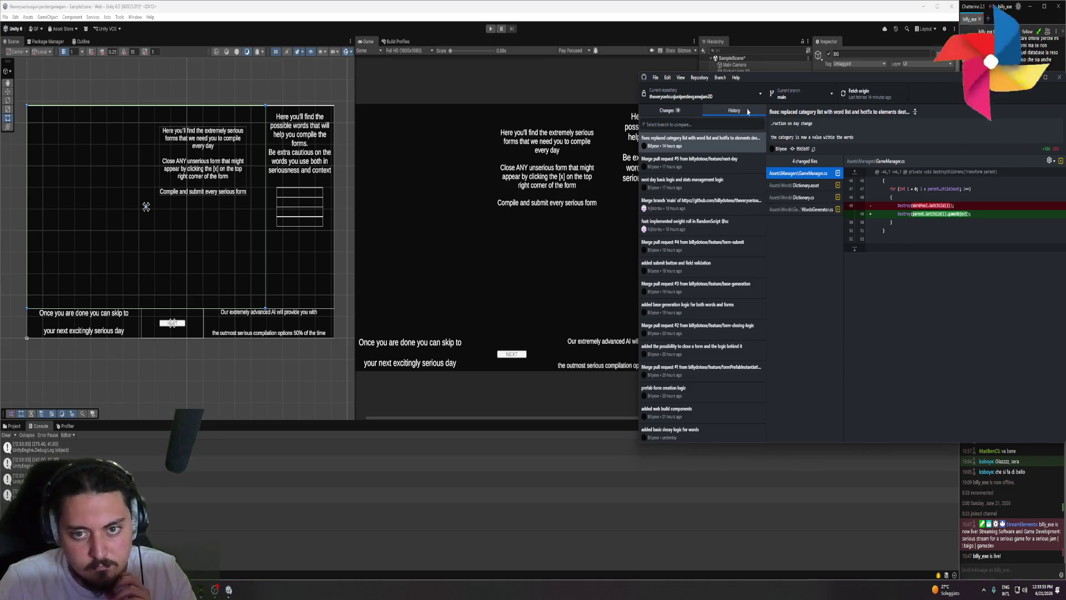
- Create a feature/tutorial branch, bringing the uncommitted changes along
key(ctrl+shift+n)
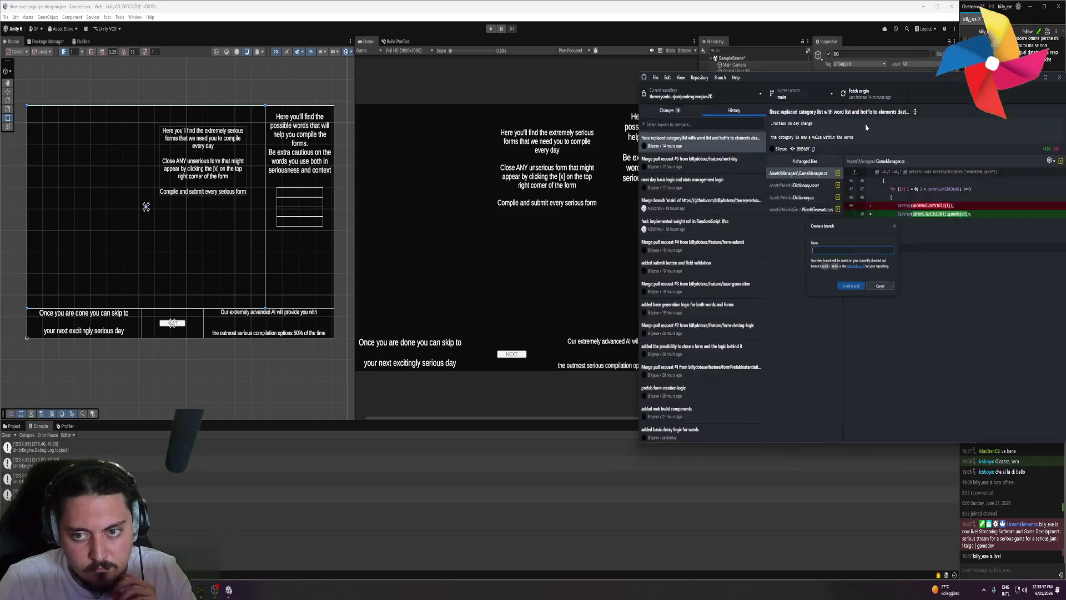
text(feat)
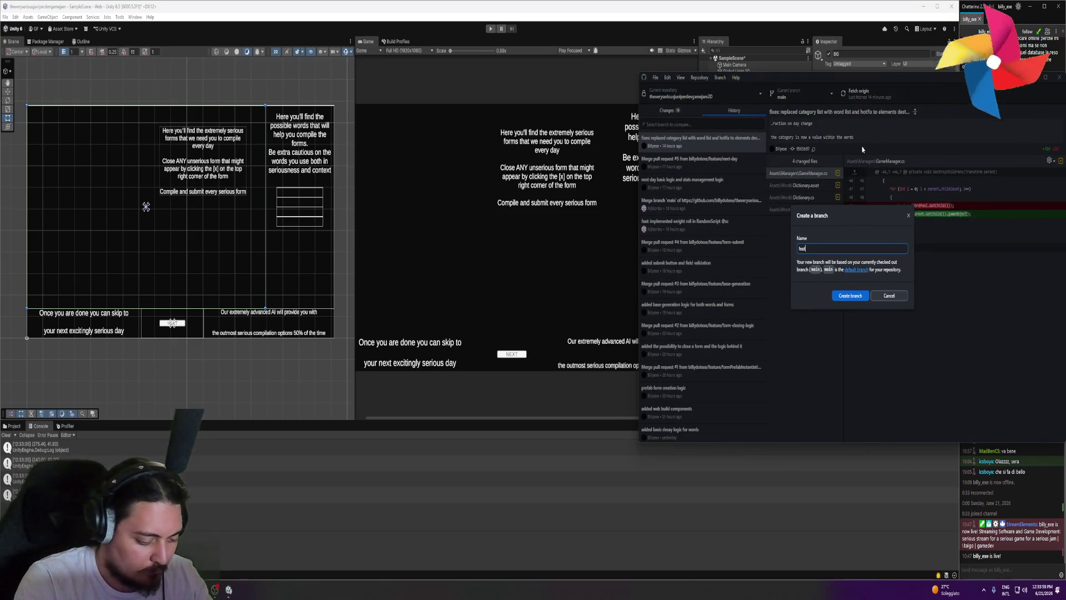
text(ure/tut)
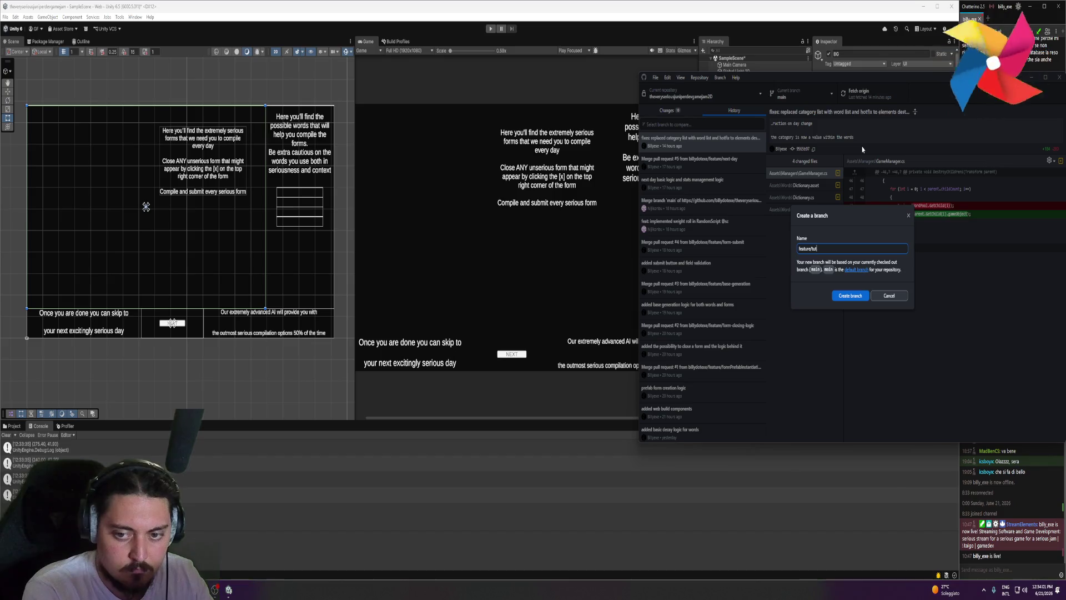
text(l)
key(Return)
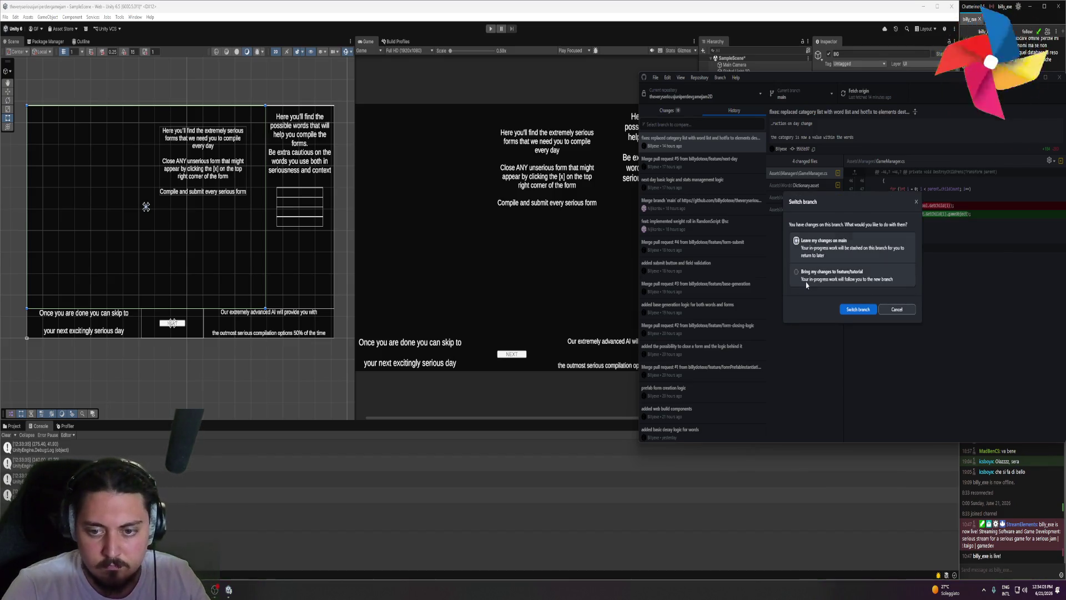
click(804, 275)
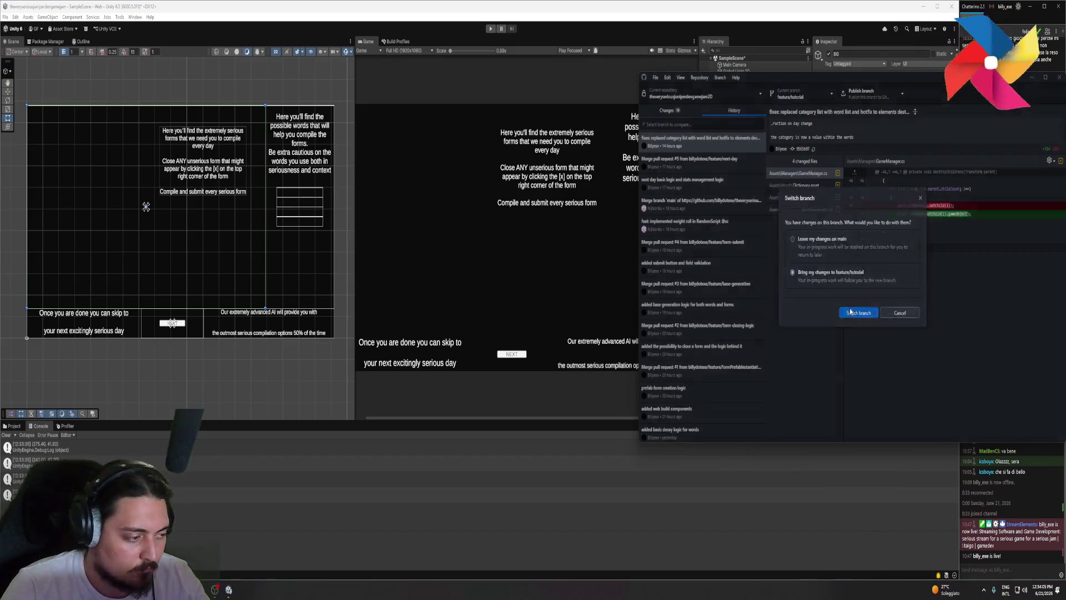
click(682, 95)
click(685, 113)
click(685, 112)
- Commit the 10 files as 'added a tutorial every time the game is started' and publish the branch
click(703, 366)
text(added a)
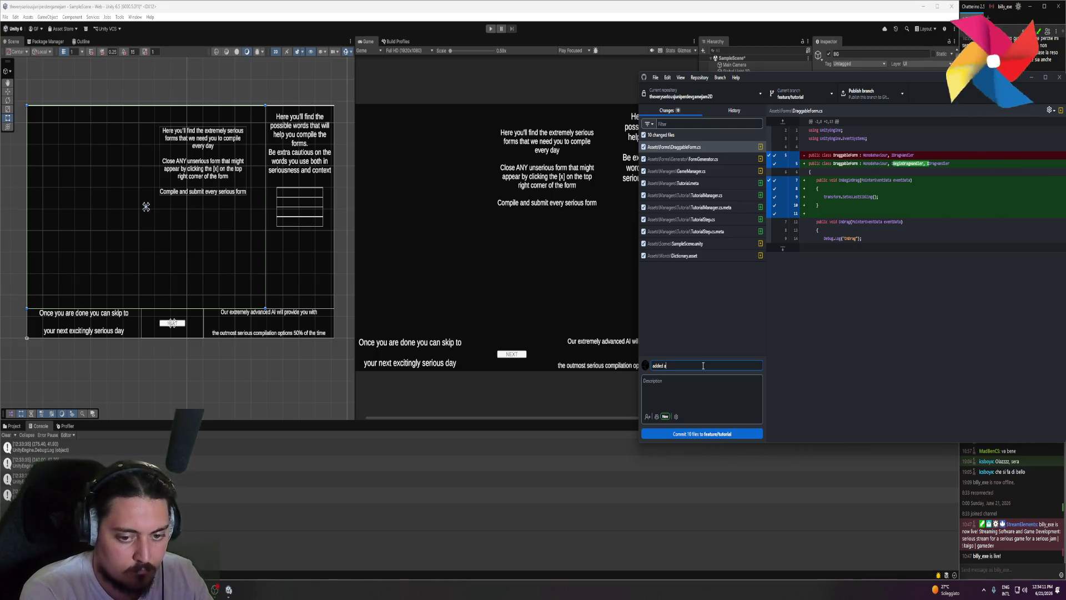
text(torial)
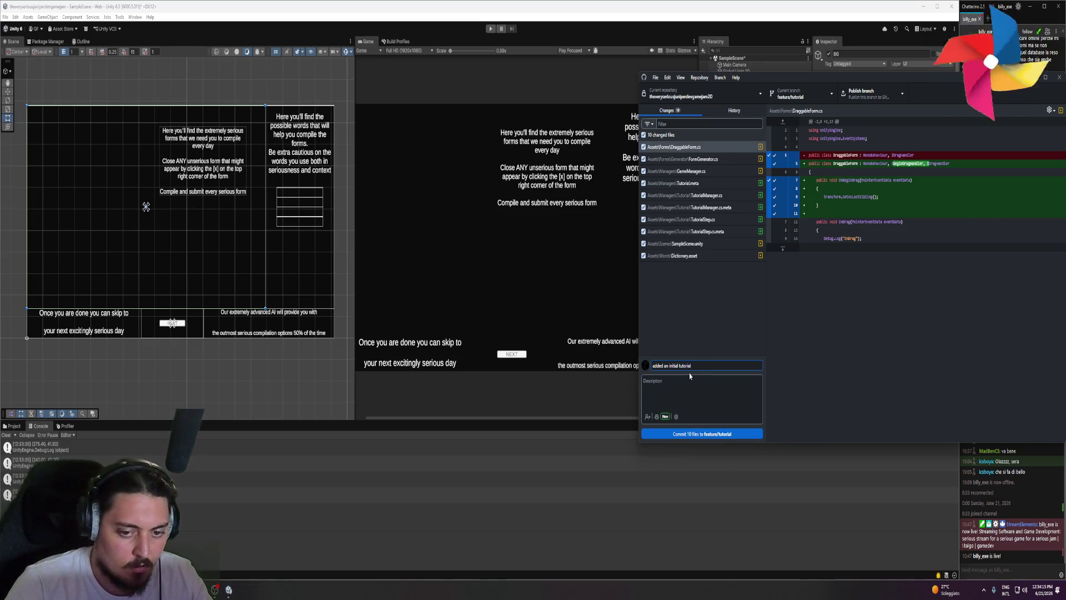
shift+click(668, 366)
key(BackSpace)
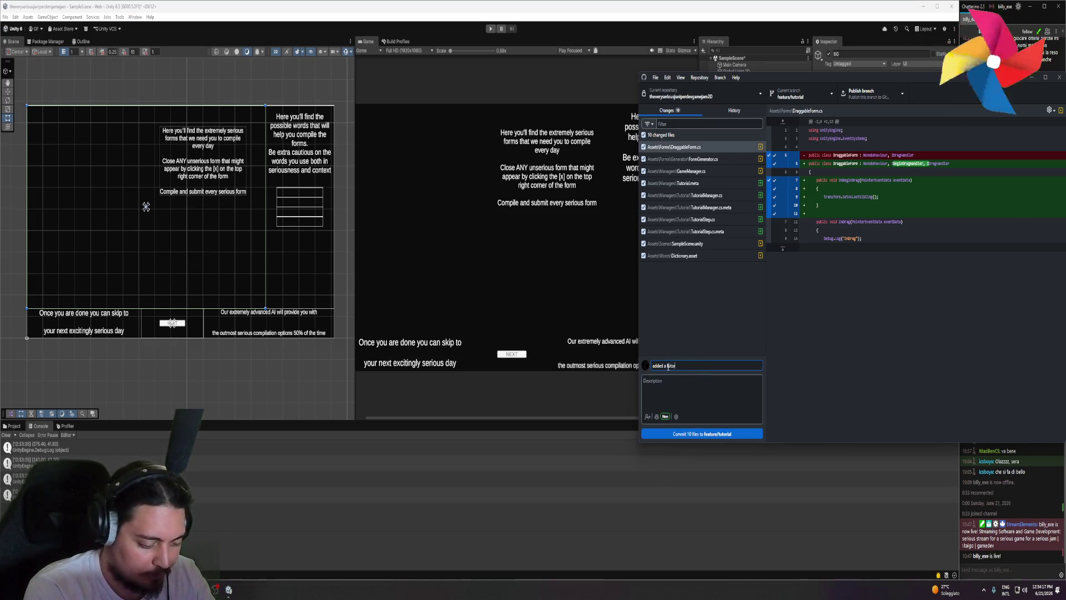
text(time the game i)
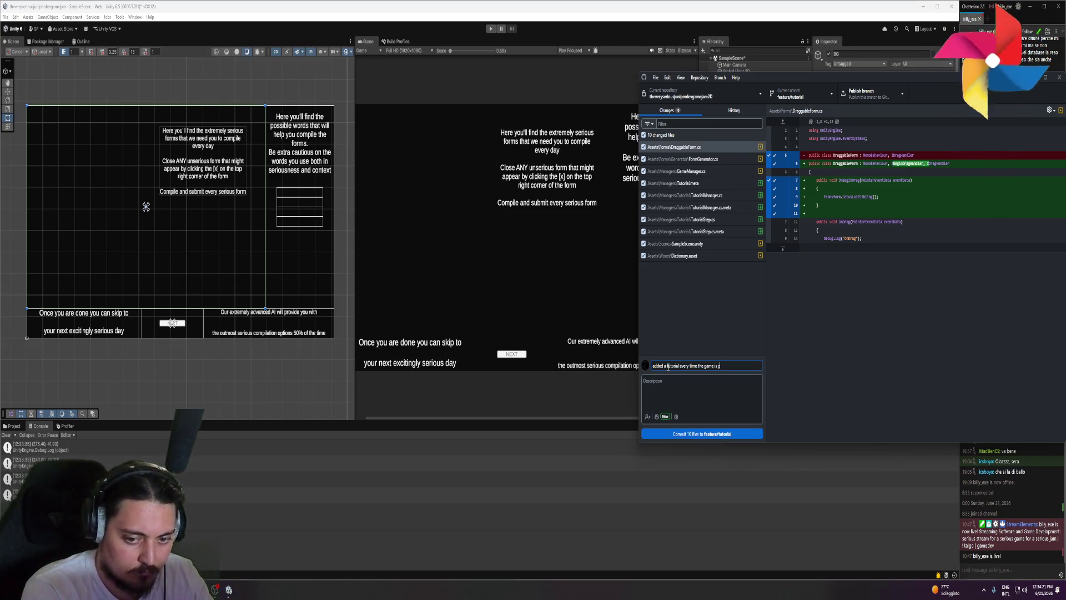
text(s started)
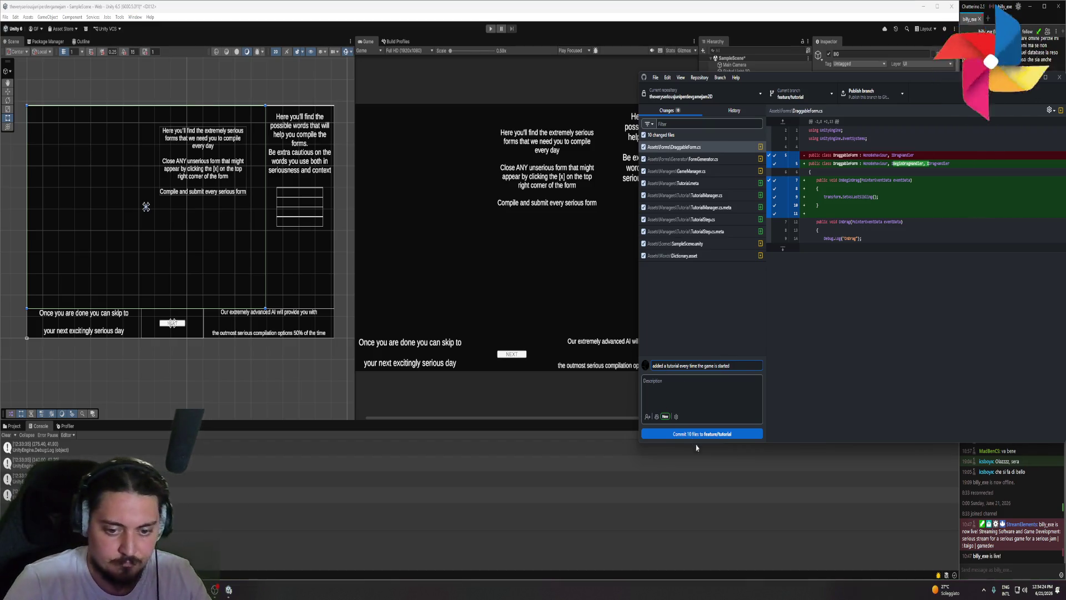
click(698, 433)
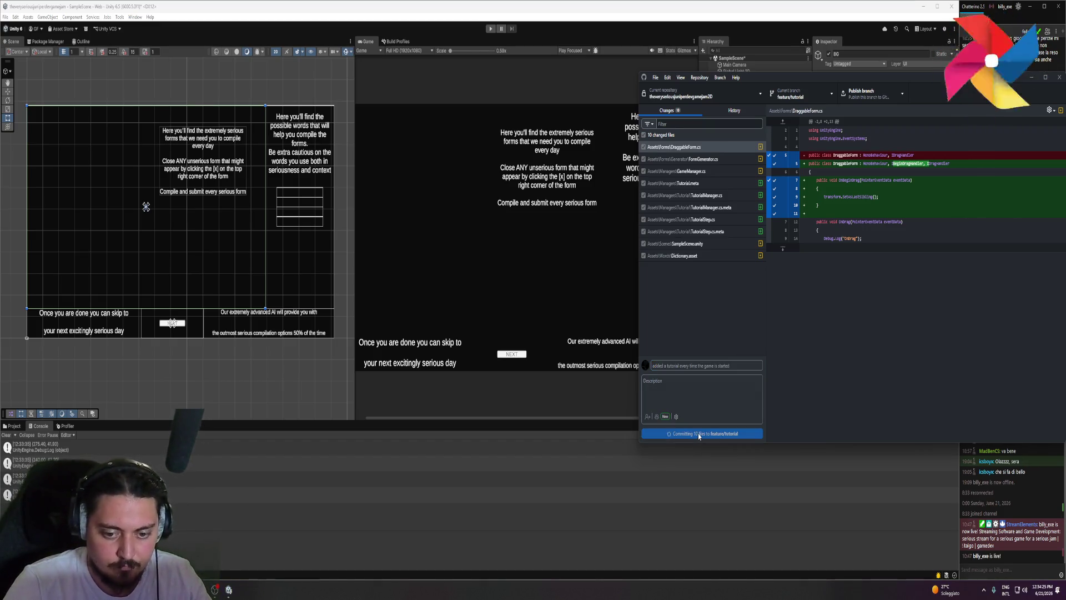
click(862, 104)
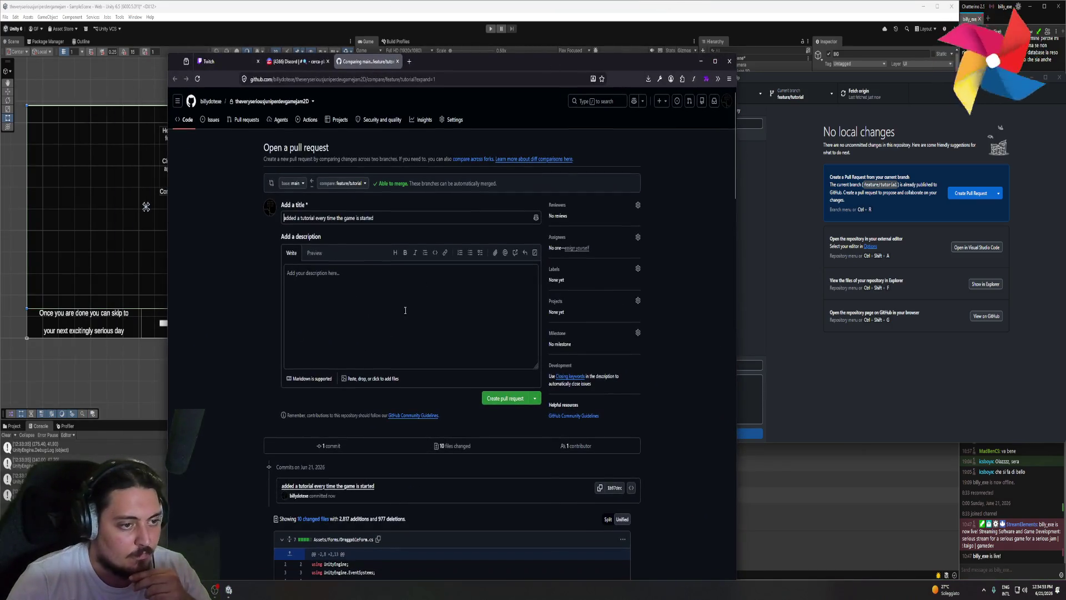
- Create the feature/tutorial pull request and merge it into main
click(498, 405)
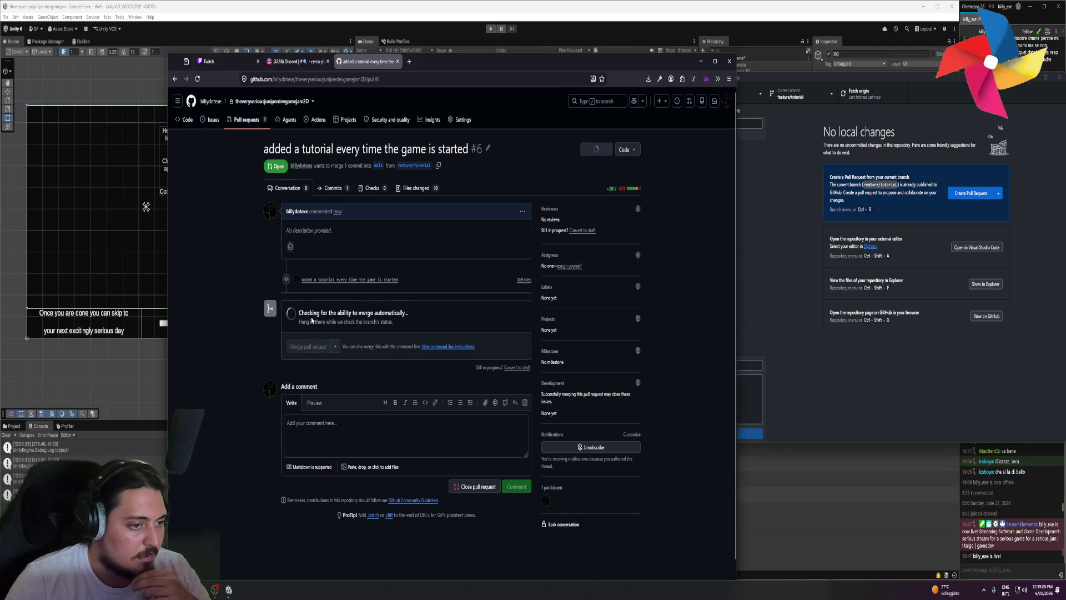
drag(455, 60, 455, 8)
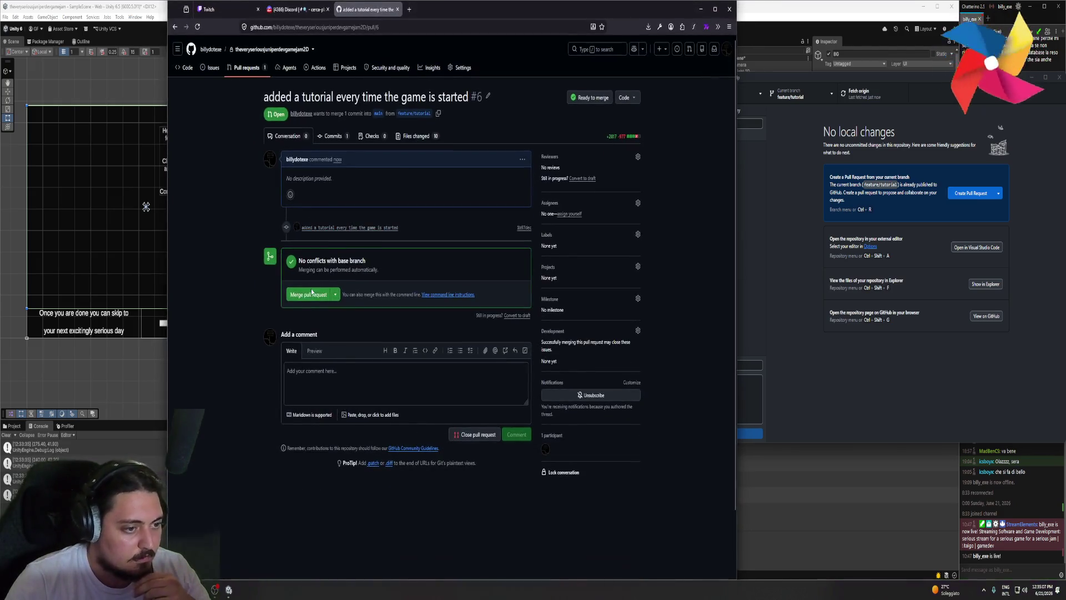
click(306, 296)
click(300, 396)
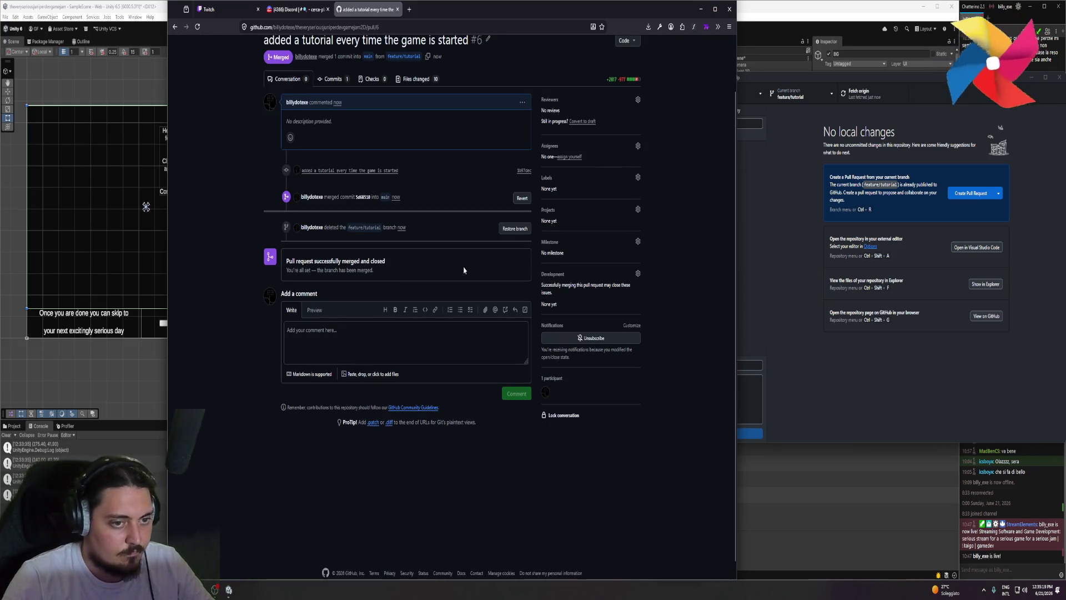
scroll(400, 210, up, 2)
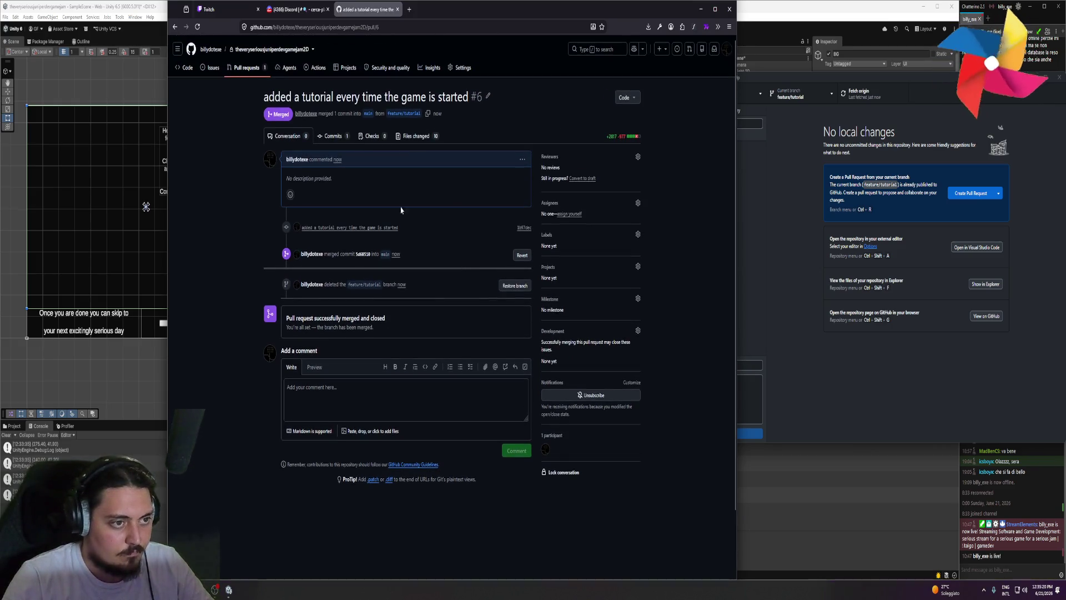
- Remove the is:open filter to list closed pull requests, view Issues, then return to Code
click(238, 78)
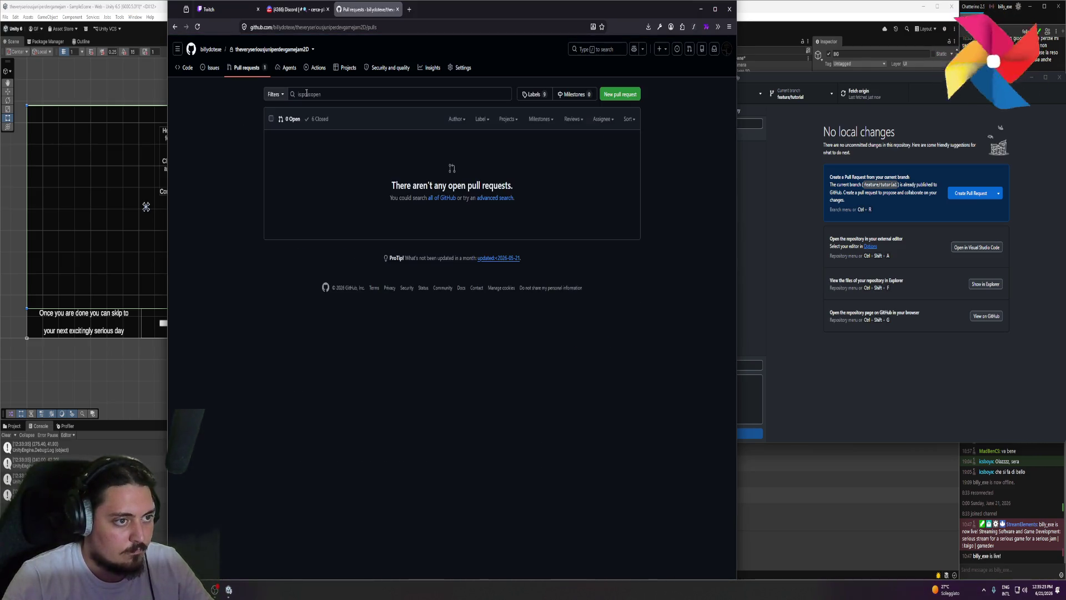
drag(323, 94, 298, 97)
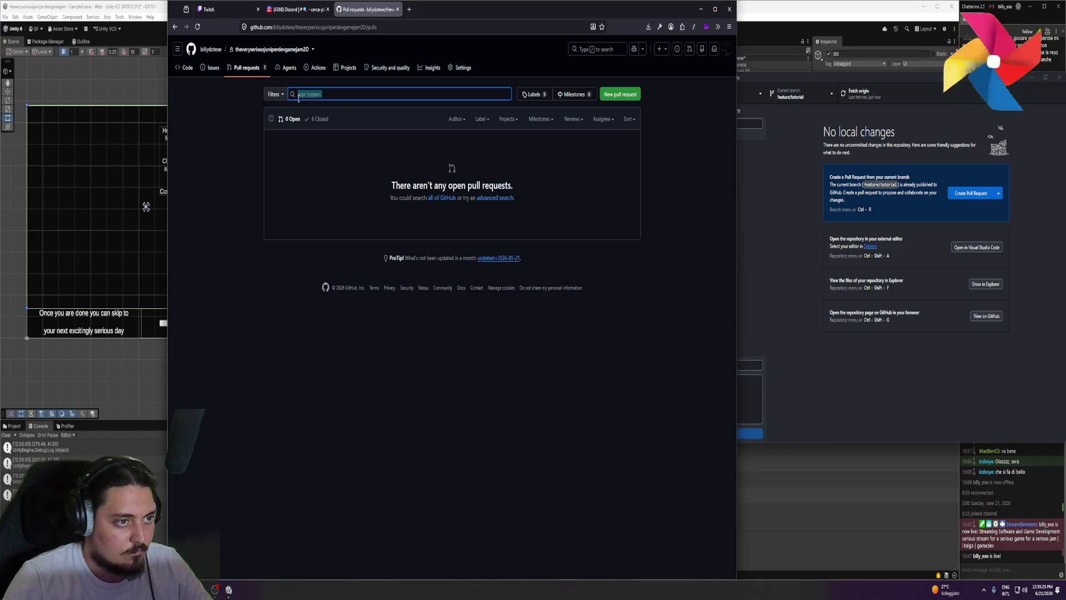
key(BackSpace)
key(Return)
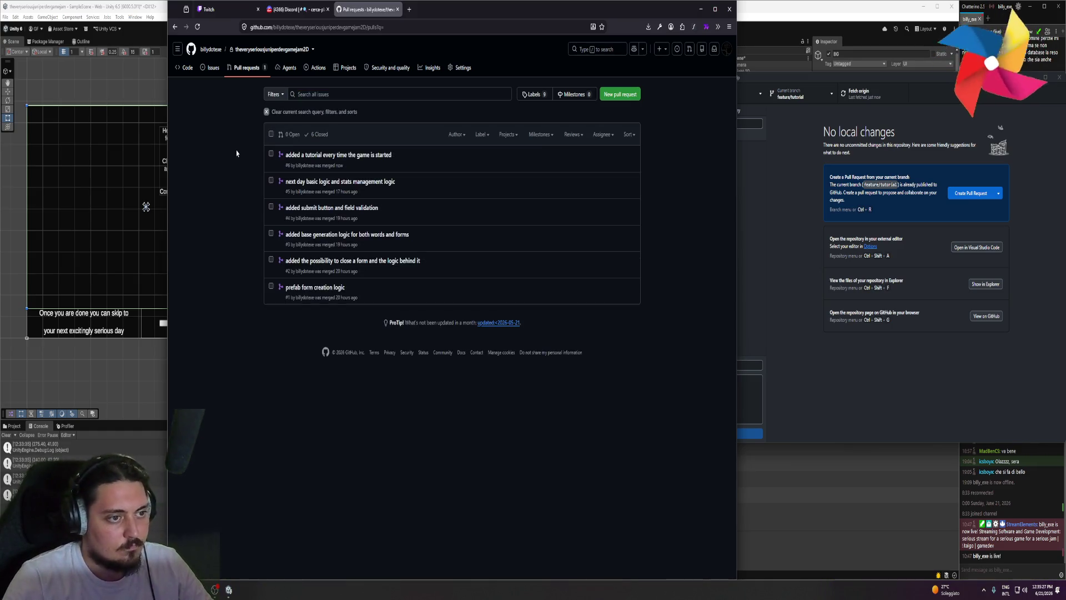
click(198, 27)
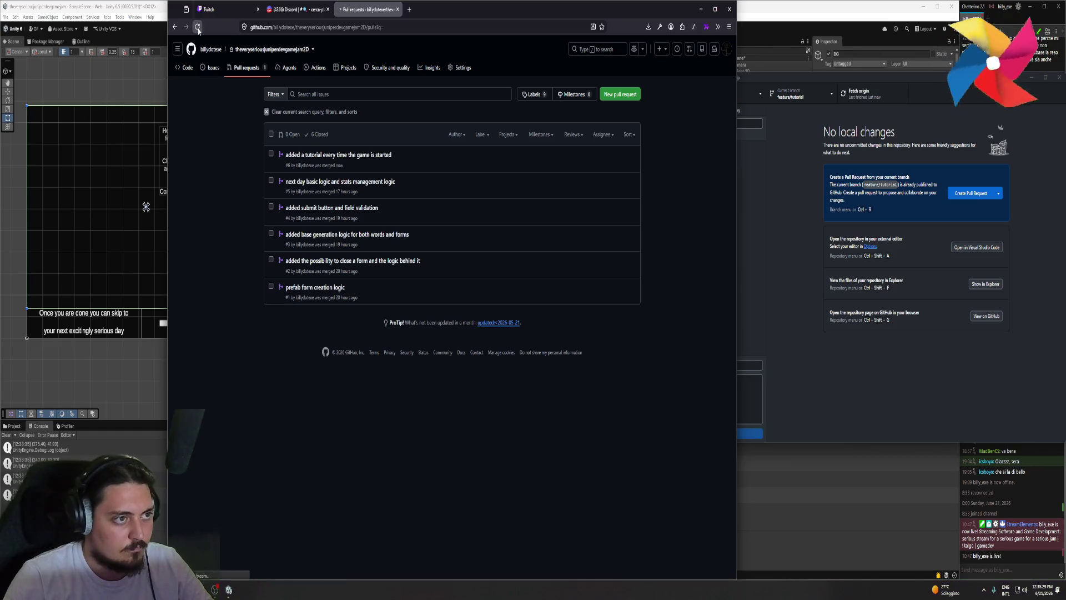
click(206, 67)
click(188, 67)
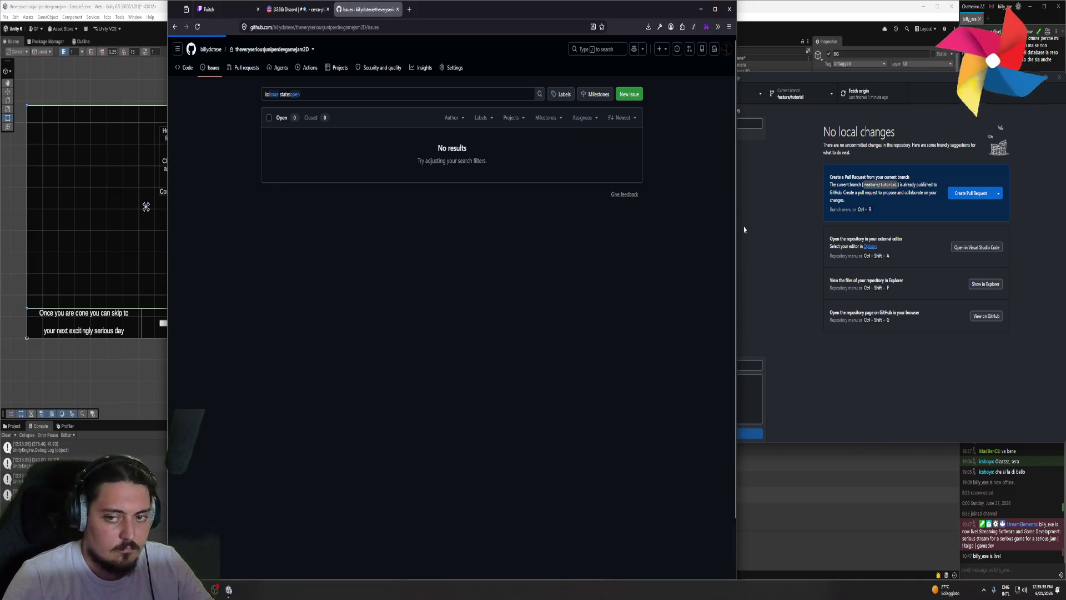
click(808, 144)
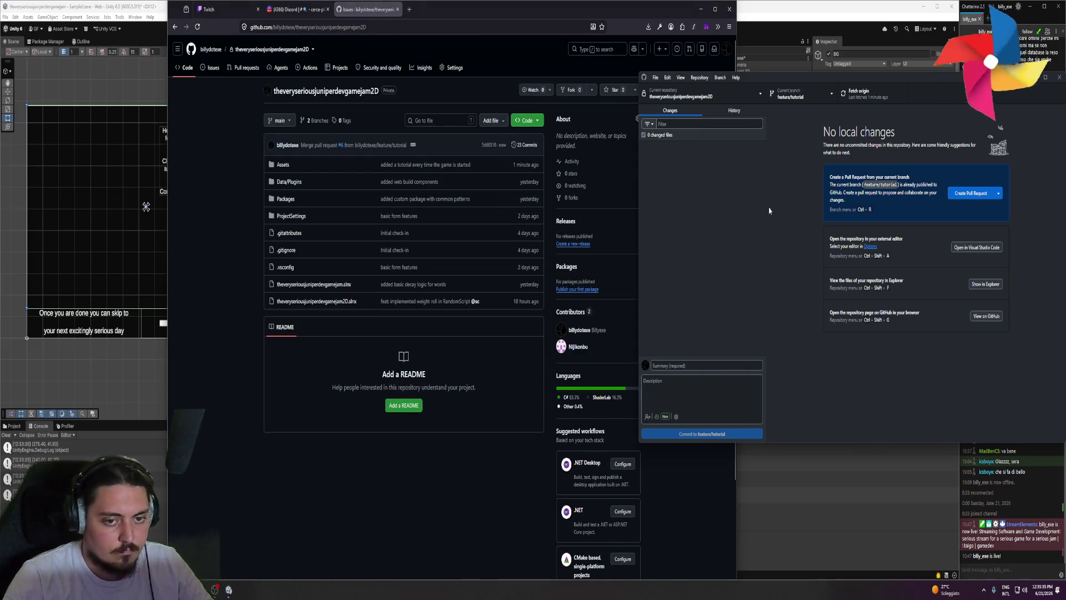
- Check out main and fetch the merged commits from origin
click(799, 94)
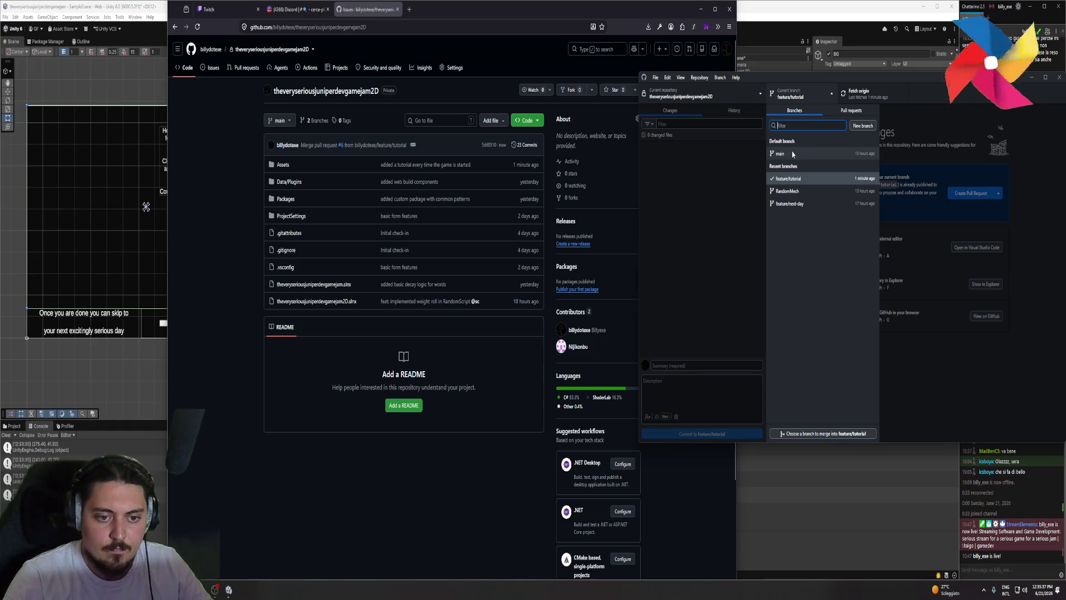
click(793, 154)
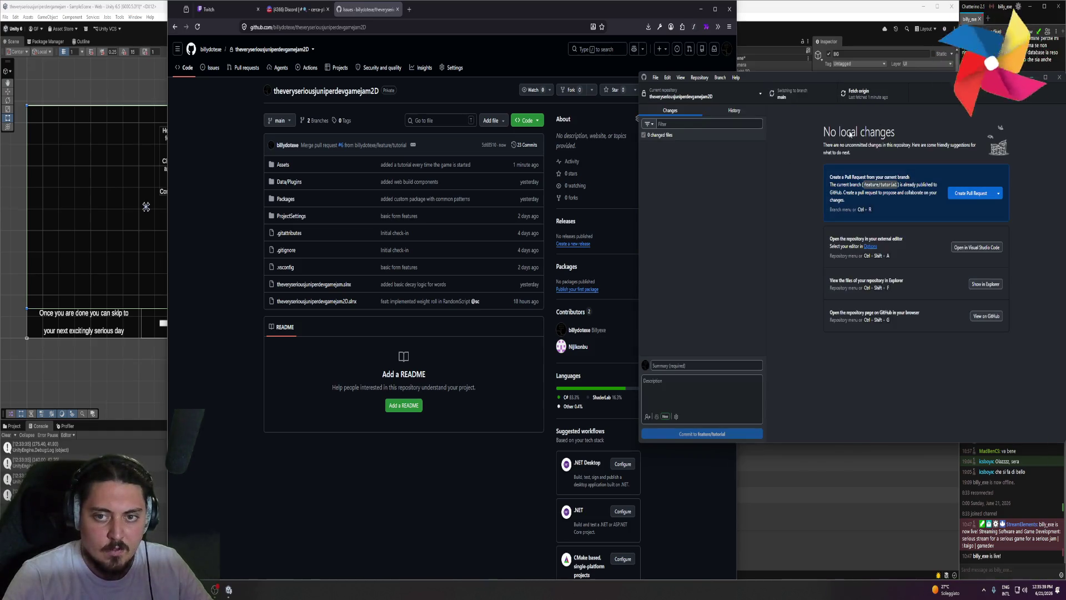
click(875, 98)
click(700, 10)
click(700, 10)
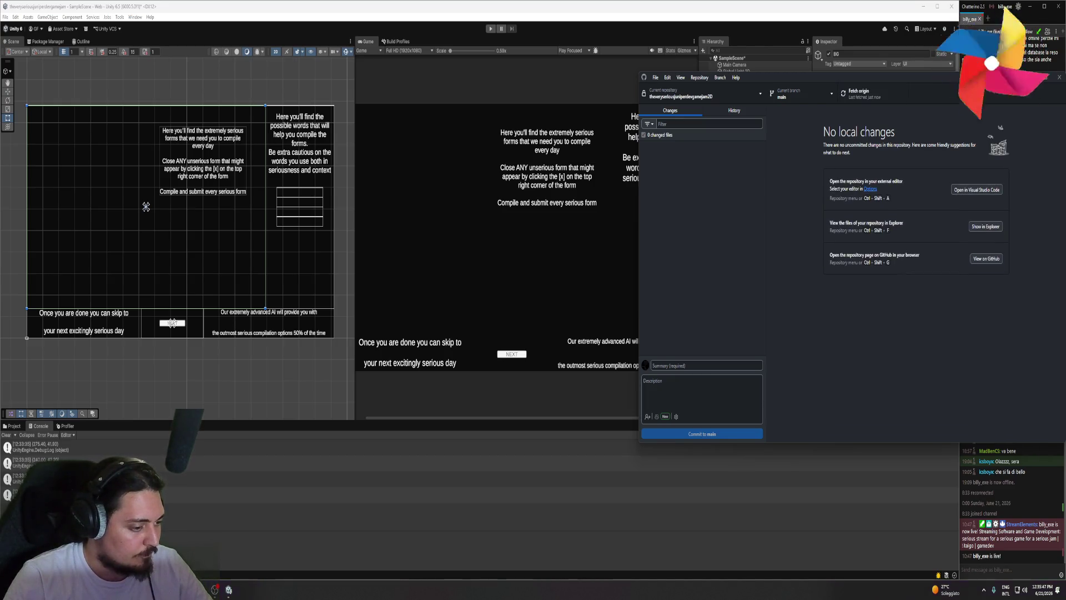
- Briefly open and close File Explorer, then bring up Unity's Build Profiles
key(super+e)
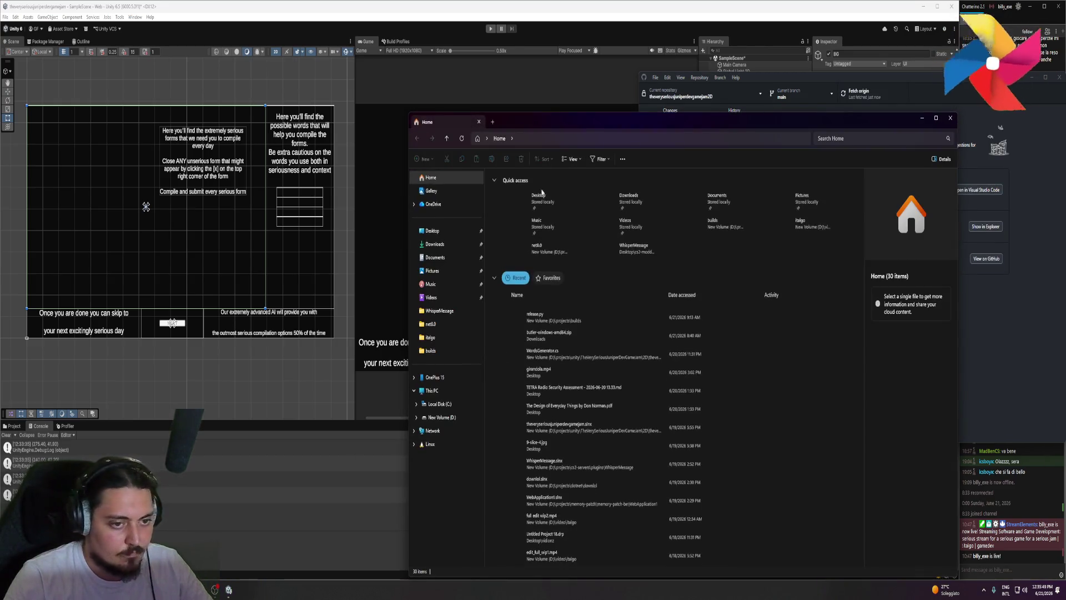
click(950, 117)
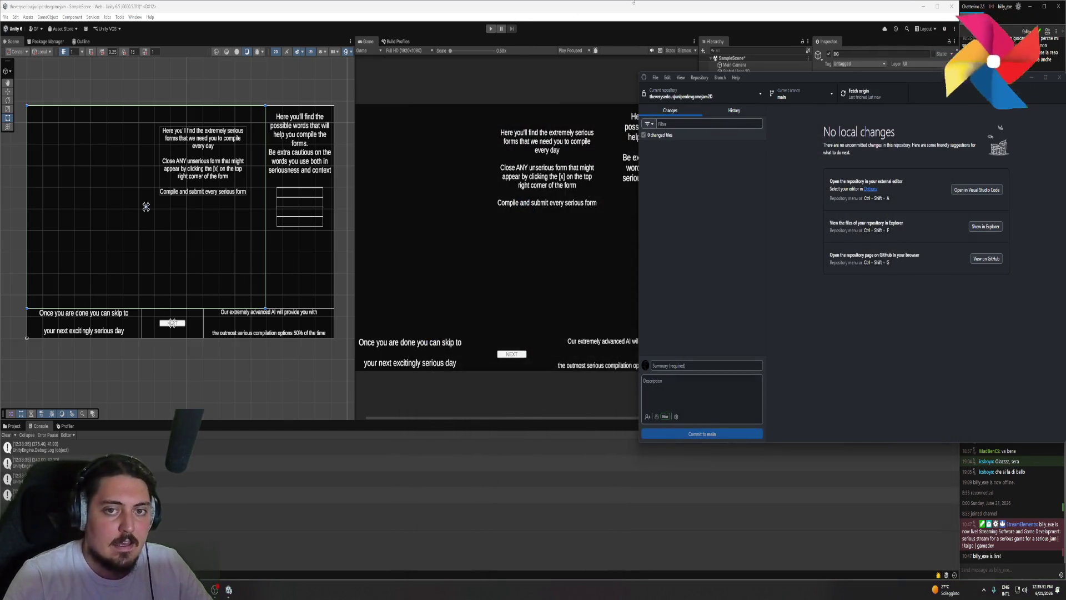
click(642, 4)
click(397, 41)
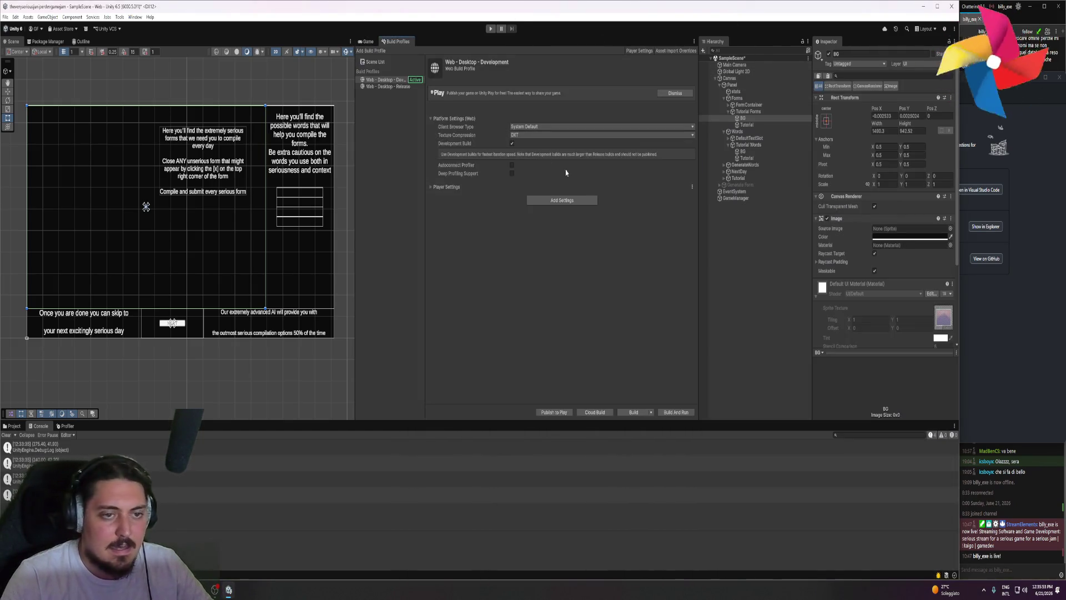
- Build the Web version into the serious folder after saving the scene, then view SampleScene.unity changes
click(633, 412)
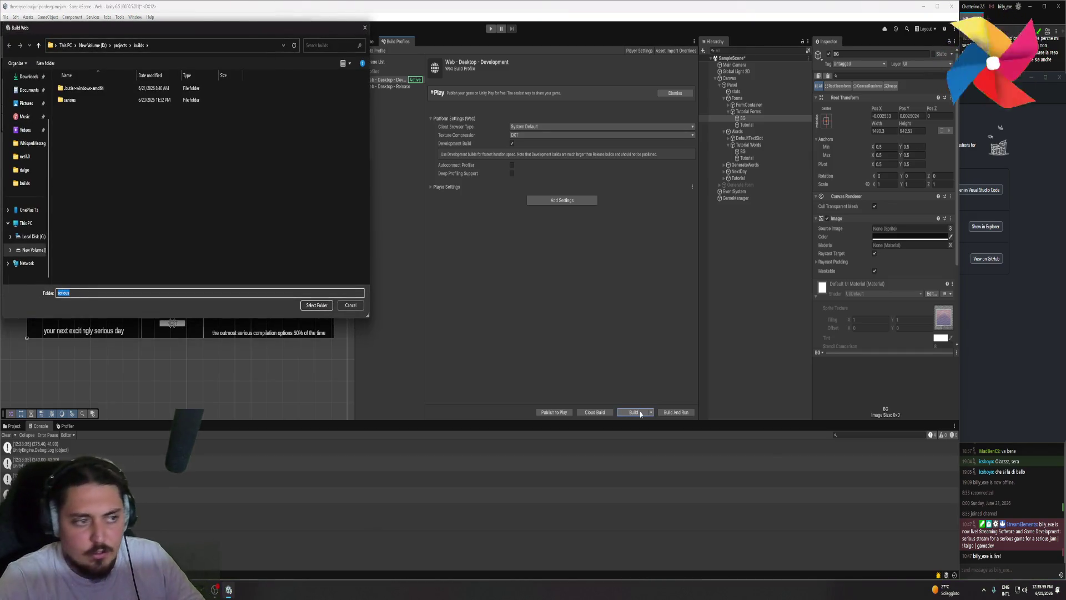
click(316, 307)
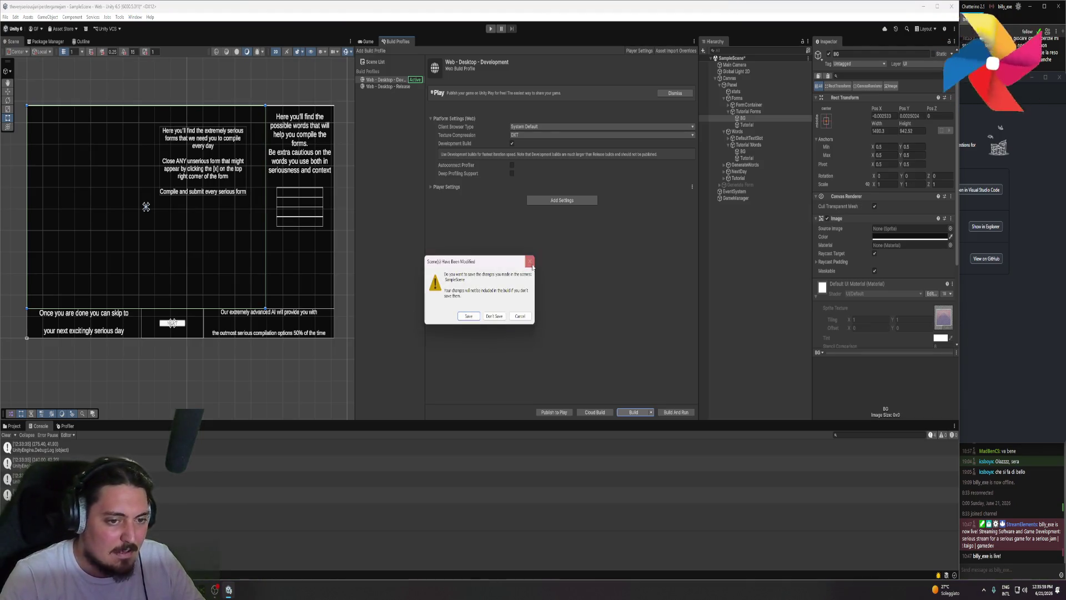
click(521, 316)
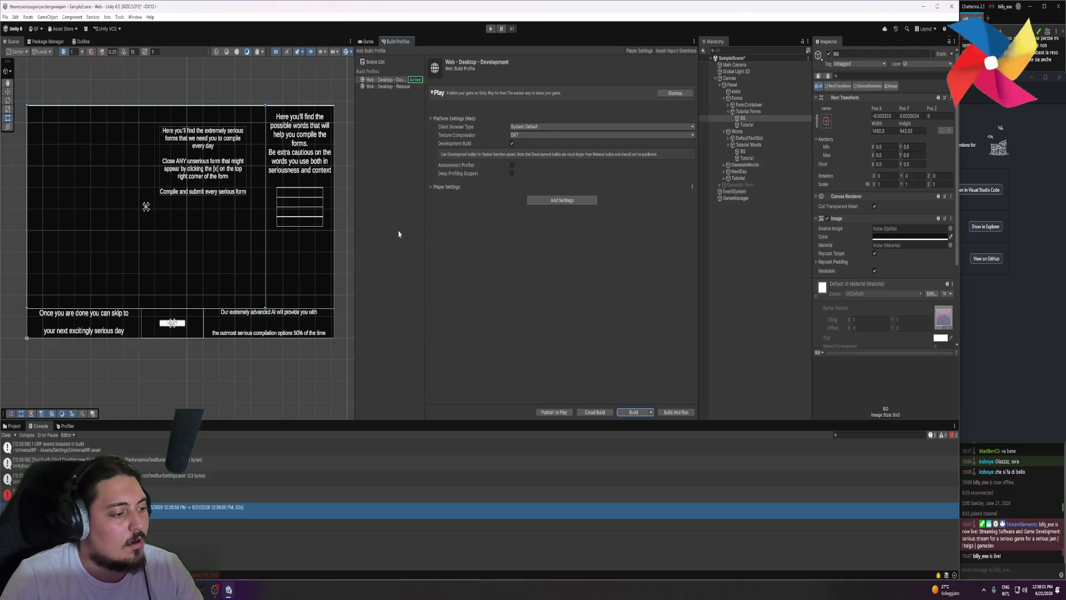
click(114, 403)
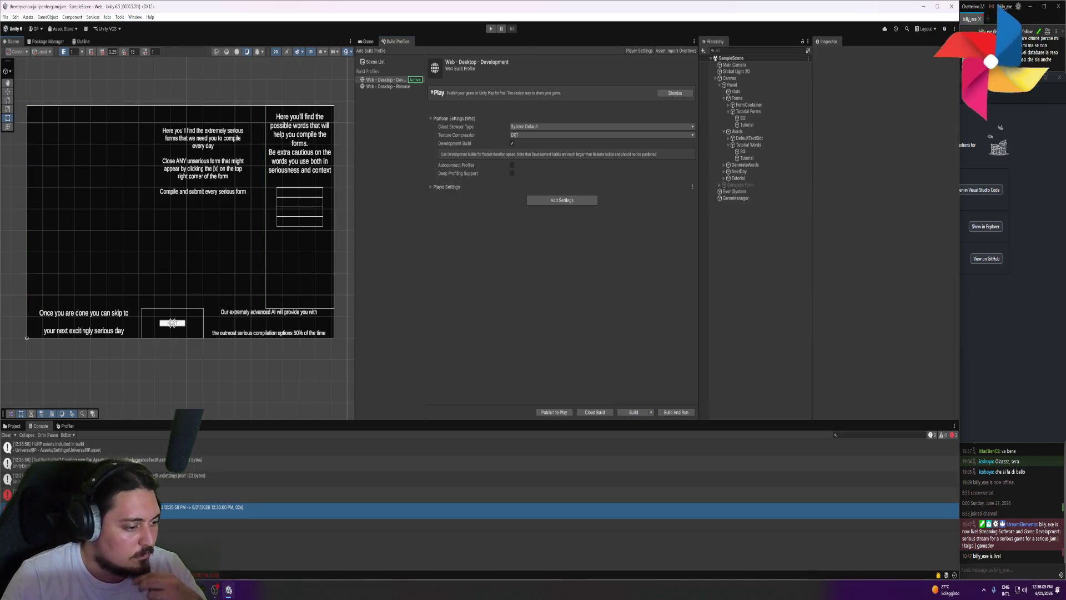
key(alt+Tab)
click(694, 171)
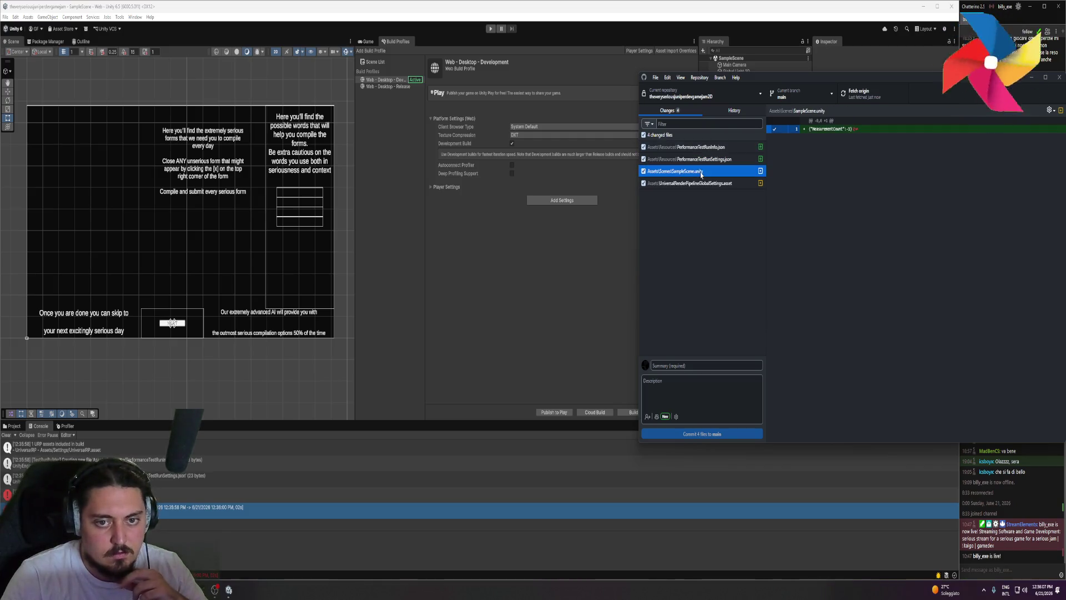
- Review the scene and render pipeline diffs, commit 4 files to main as 'scene update', and push
click(694, 183)
click(694, 171)
click(687, 364)
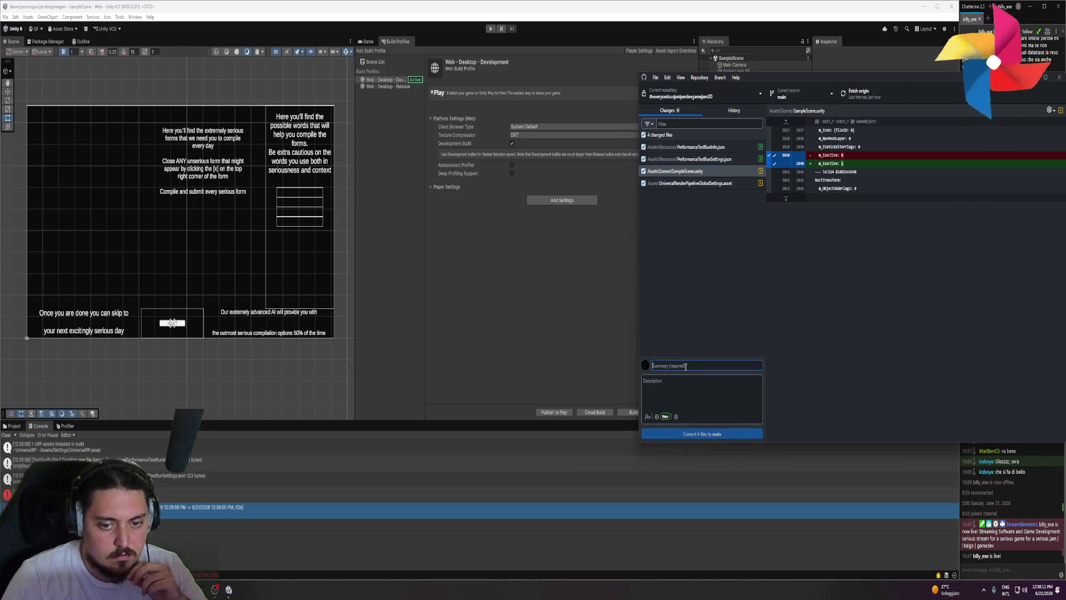
text(scene update)
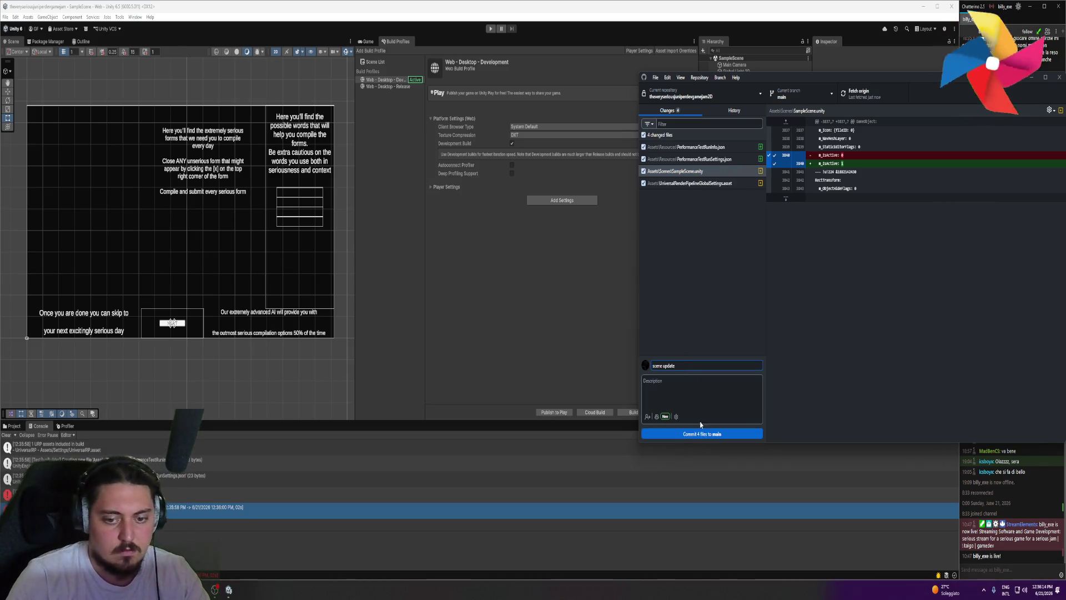
click(700, 433)
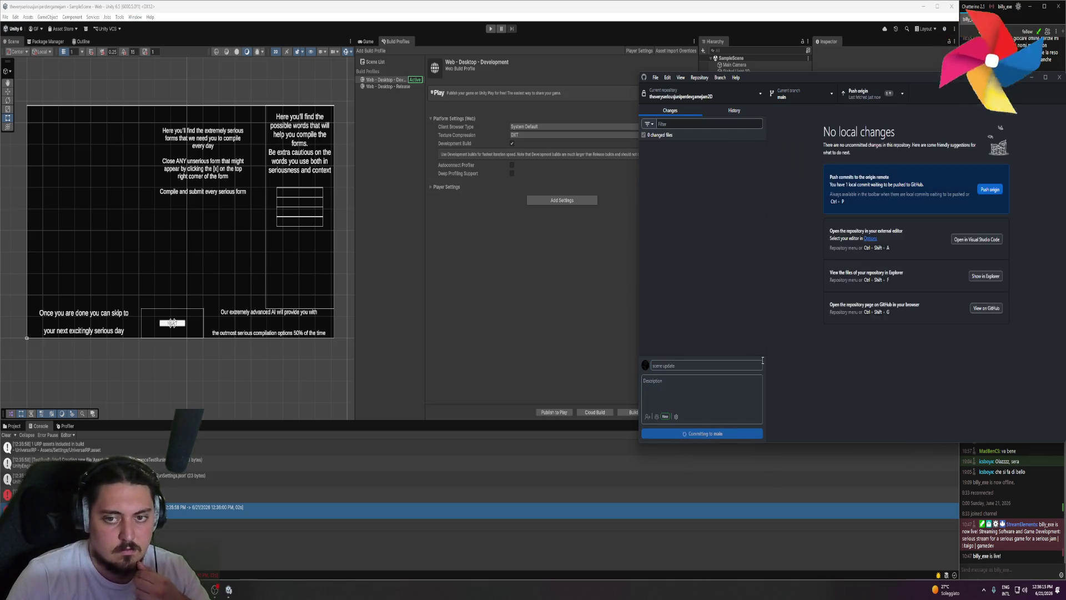
click(874, 99)
drag(942, 79, 868, 76)
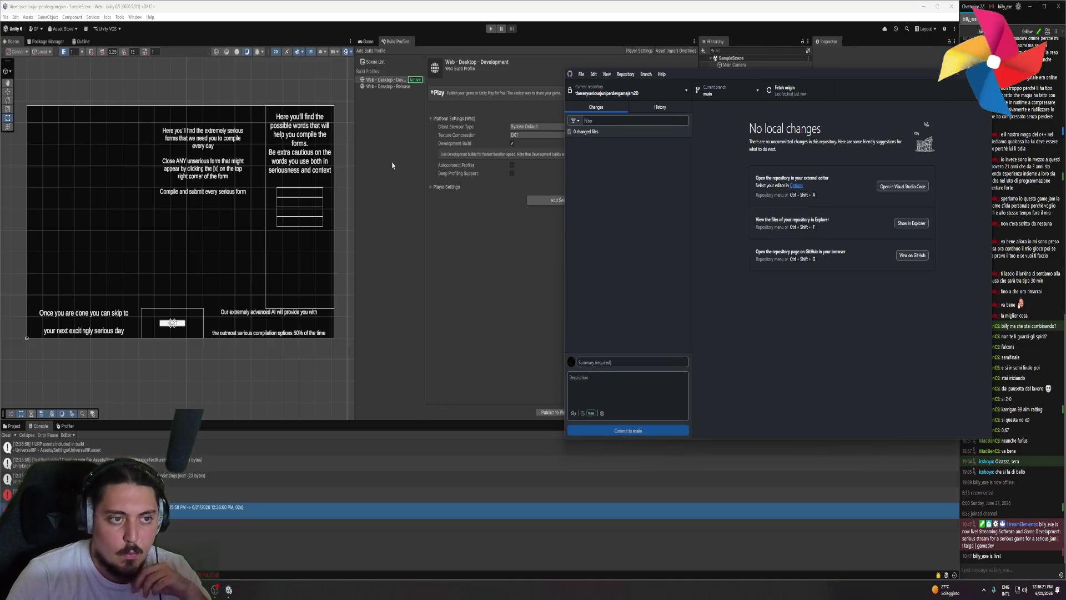
- Start another Web build into the serious folder and wait while scripts compile
click(266, 80)
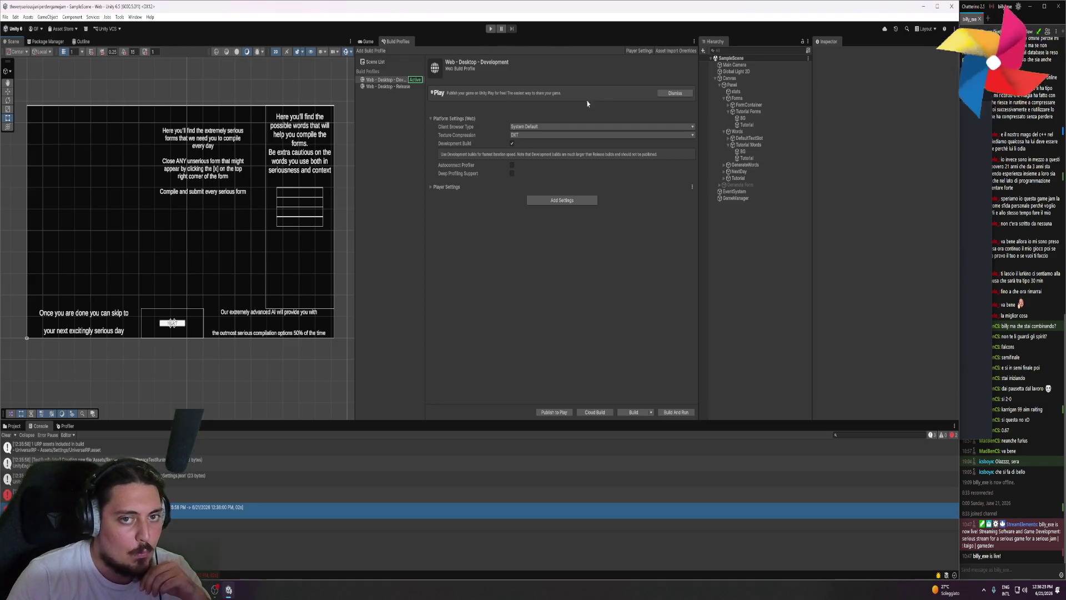
click(633, 409)
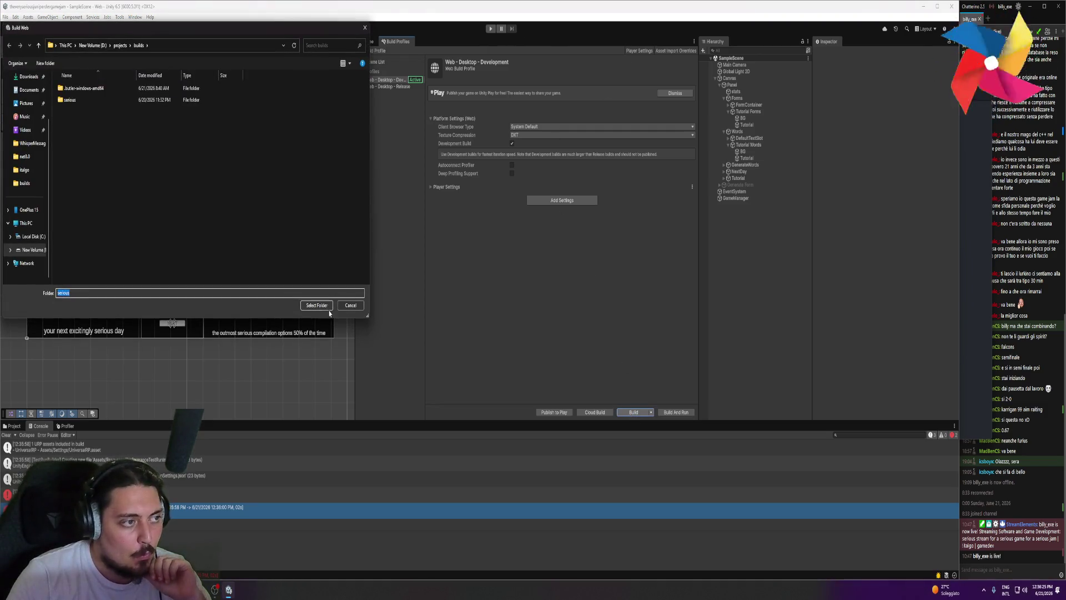
click(322, 306)
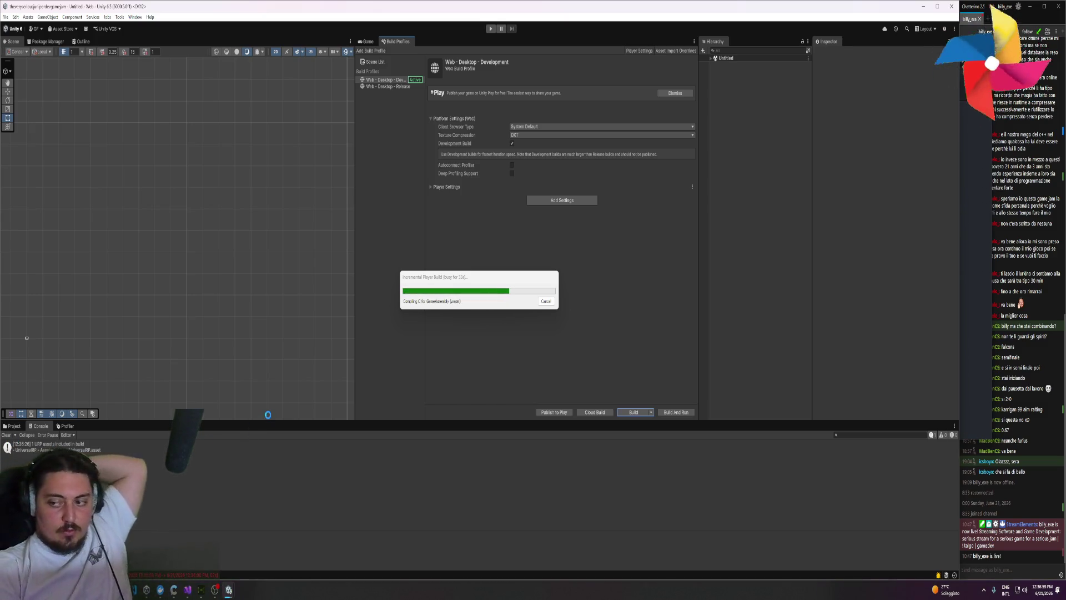
right_click(315, 589)
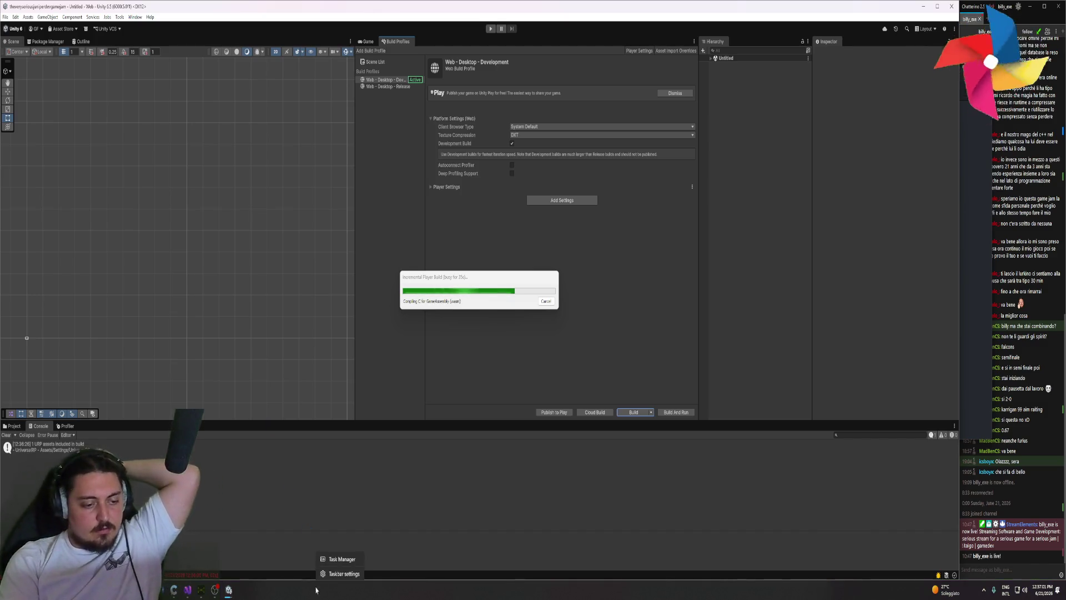
- Open Task Manager's CPU performance page and toggle between overall and per-processor graphs
click(335, 557)
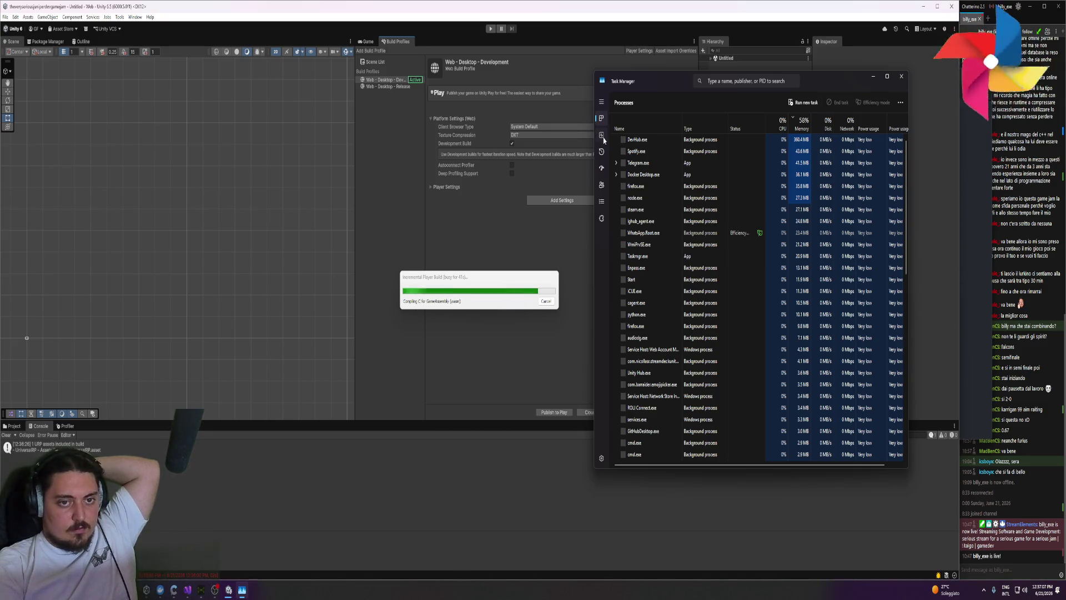
click(602, 136)
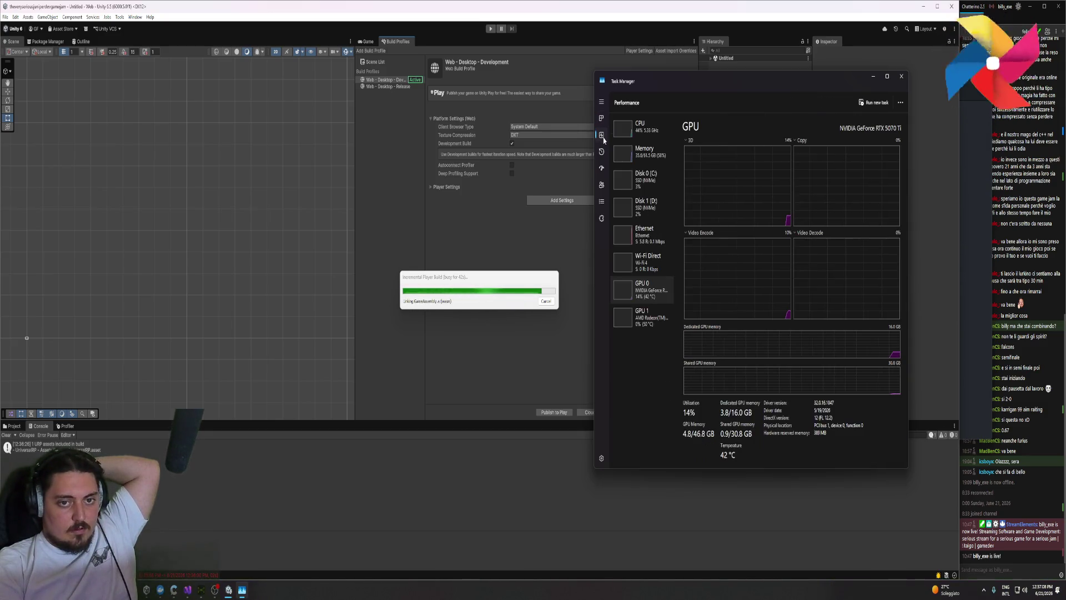
click(647, 137)
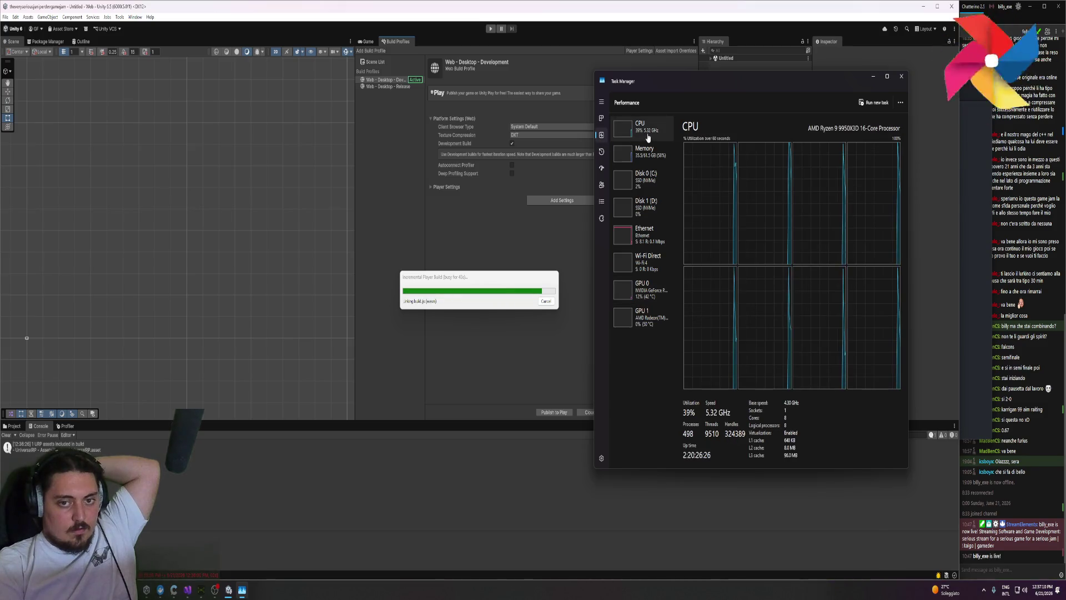
right_click(712, 192)
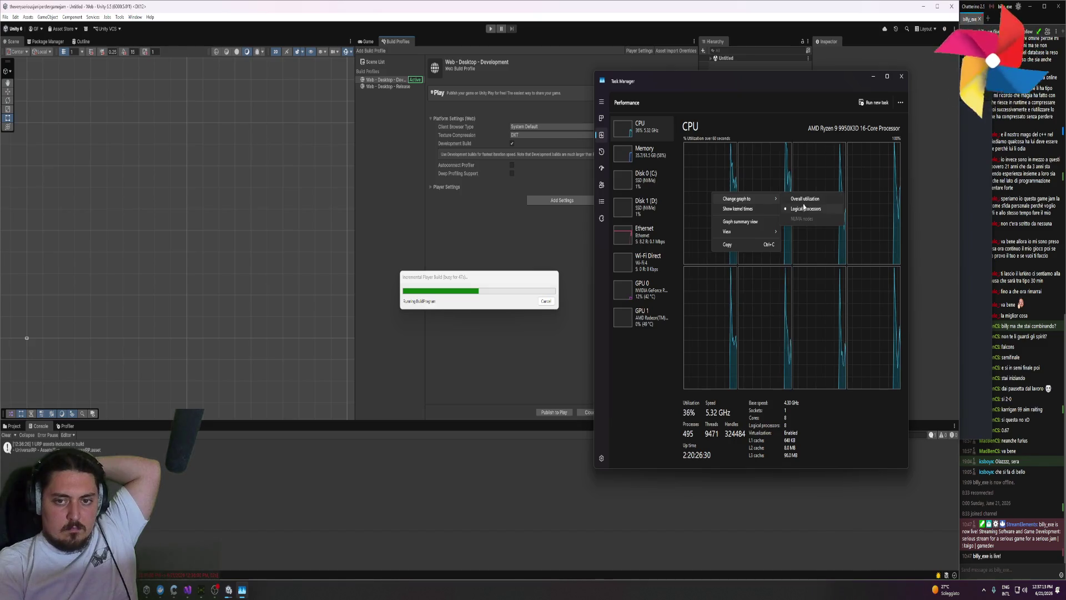
click(749, 196)
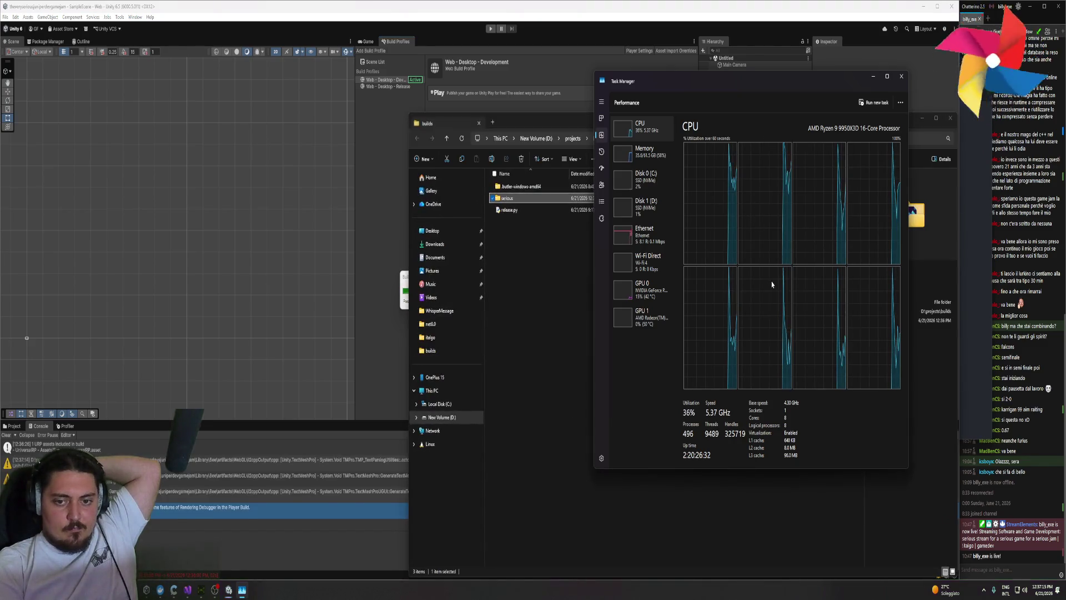
right_click(863, 343)
mouse_move(913, 347)
click(956, 347)
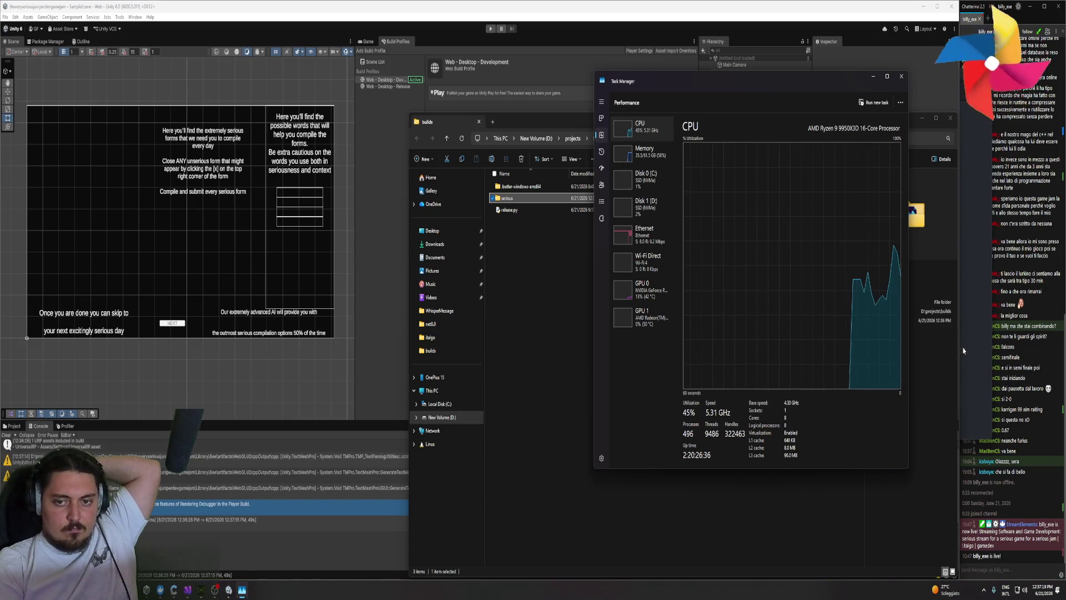
right_click(830, 303)
mouse_move(878, 307)
click(919, 315)
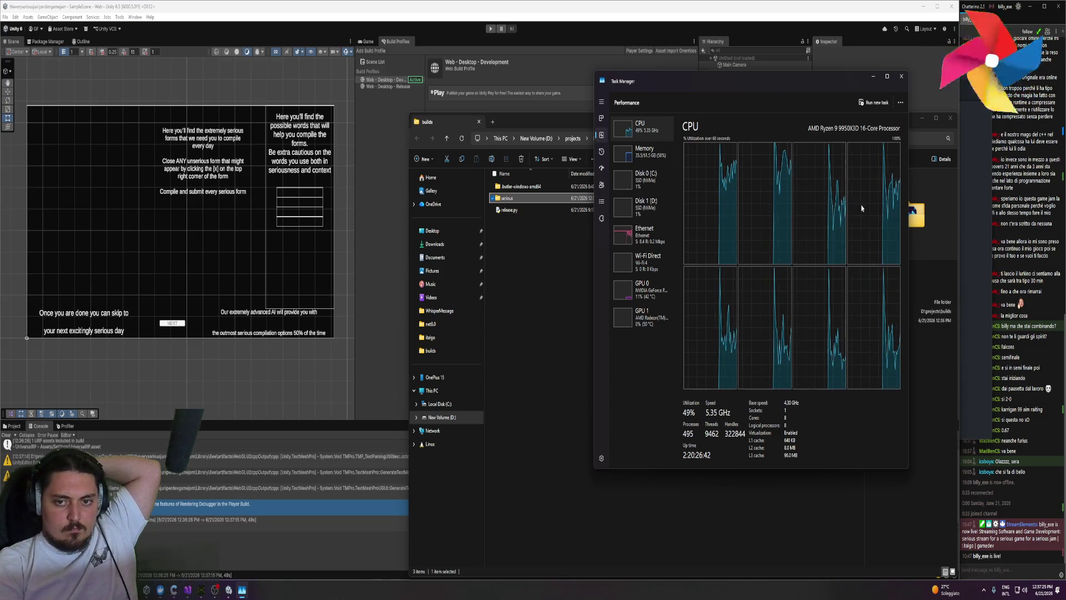
- Enlarge Task Manager, inspect per-process CPU usage in Resource Monitor, then close it
drag(595, 71, 351, 43)
right_click(644, 216)
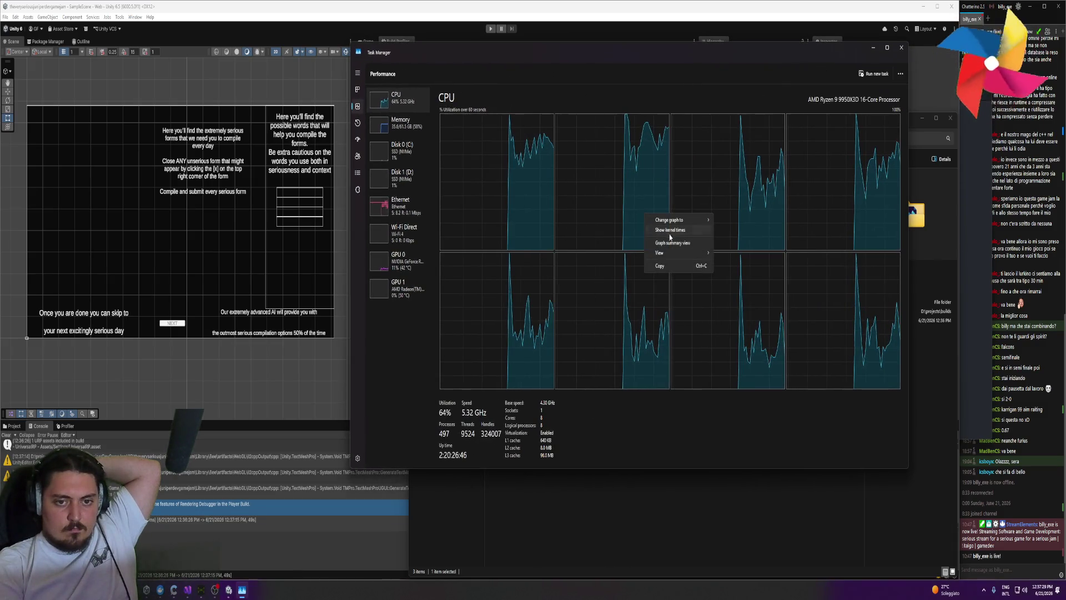
mouse_move(682, 255)
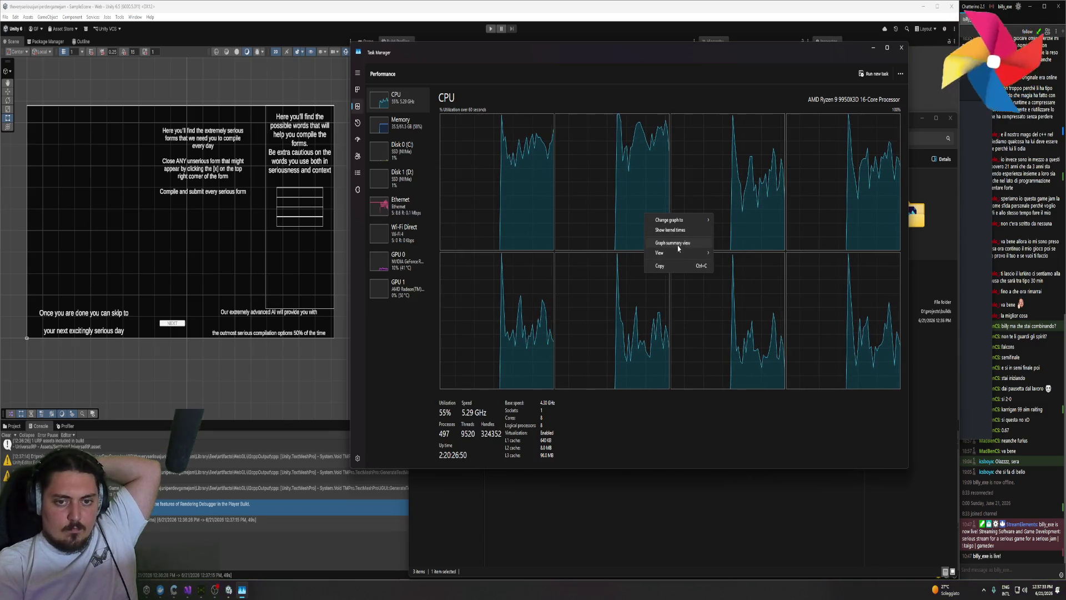
click(900, 74)
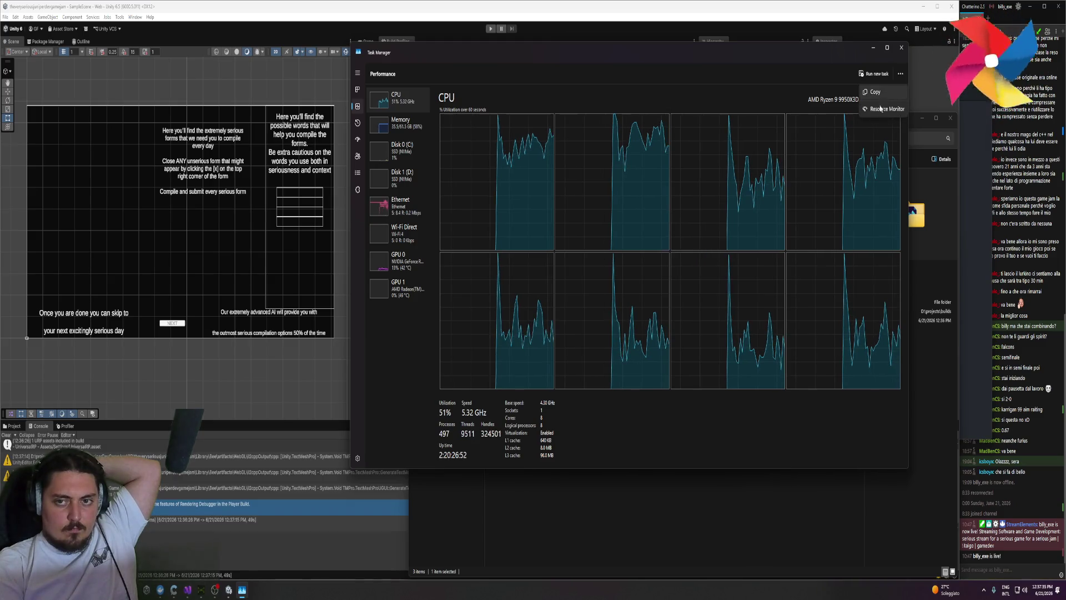
click(886, 108)
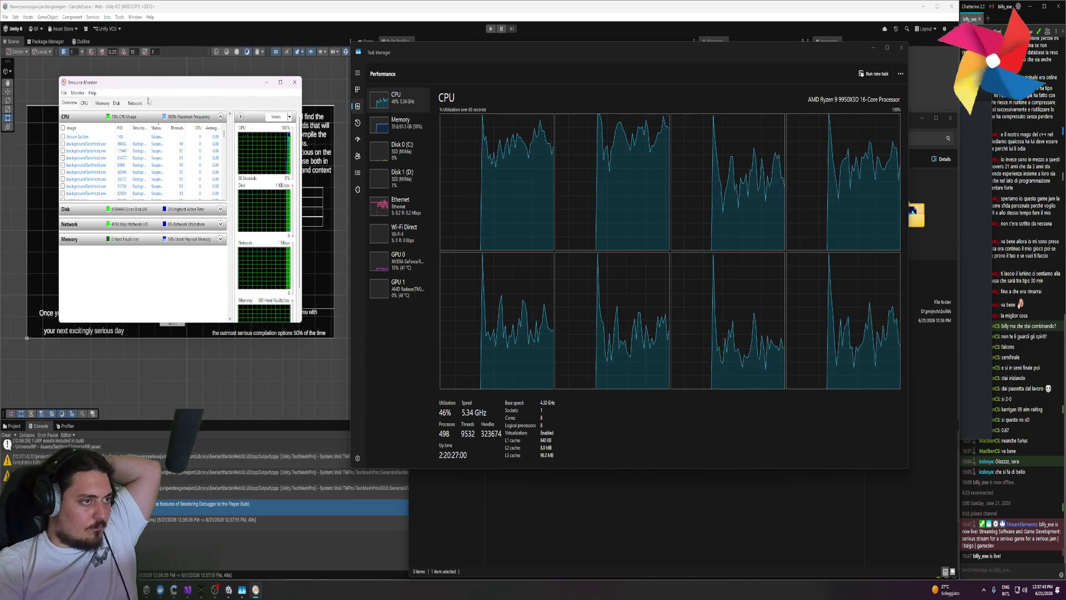
click(85, 104)
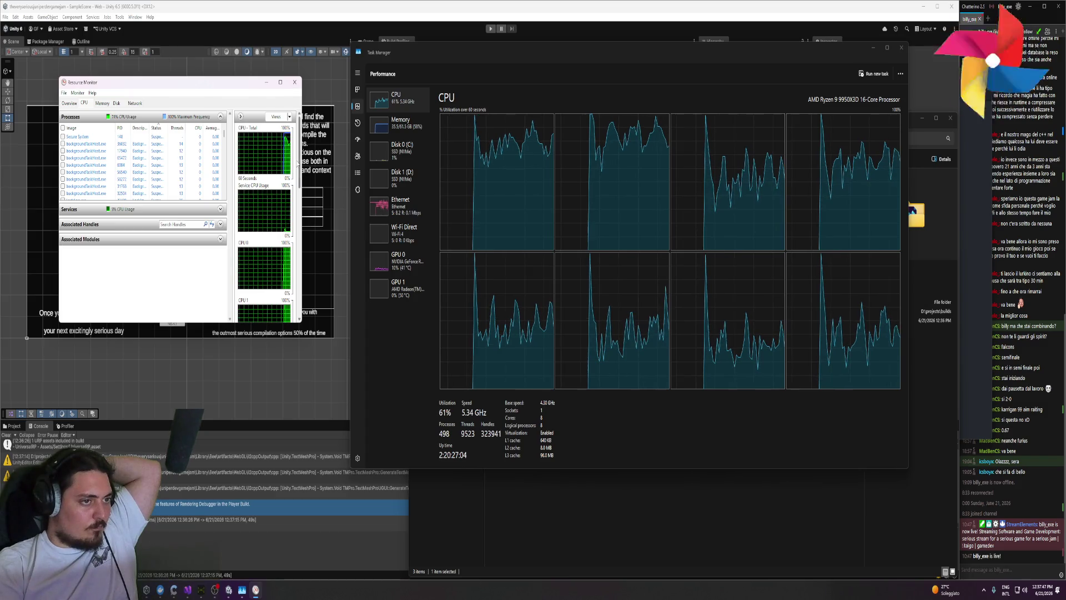
scroll(294, 174, down, 3)
scroll(284, 304, down, 4)
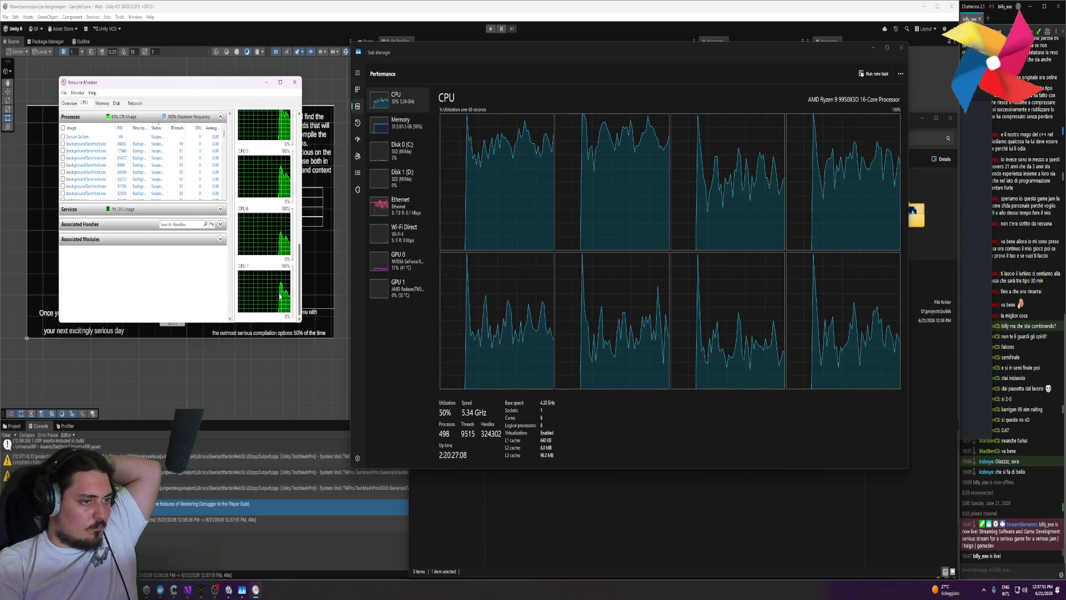
click(295, 82)
- Dismiss the CPU graph options and close Task Manager
right_click(529, 177)
mouse_move(551, 183)
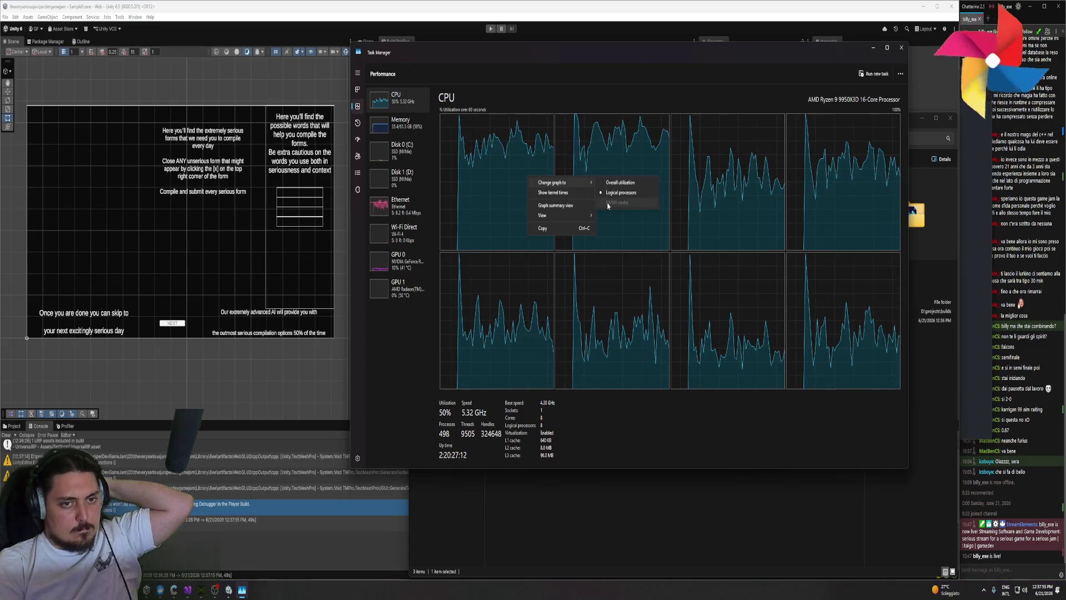
mouse_move(565, 219)
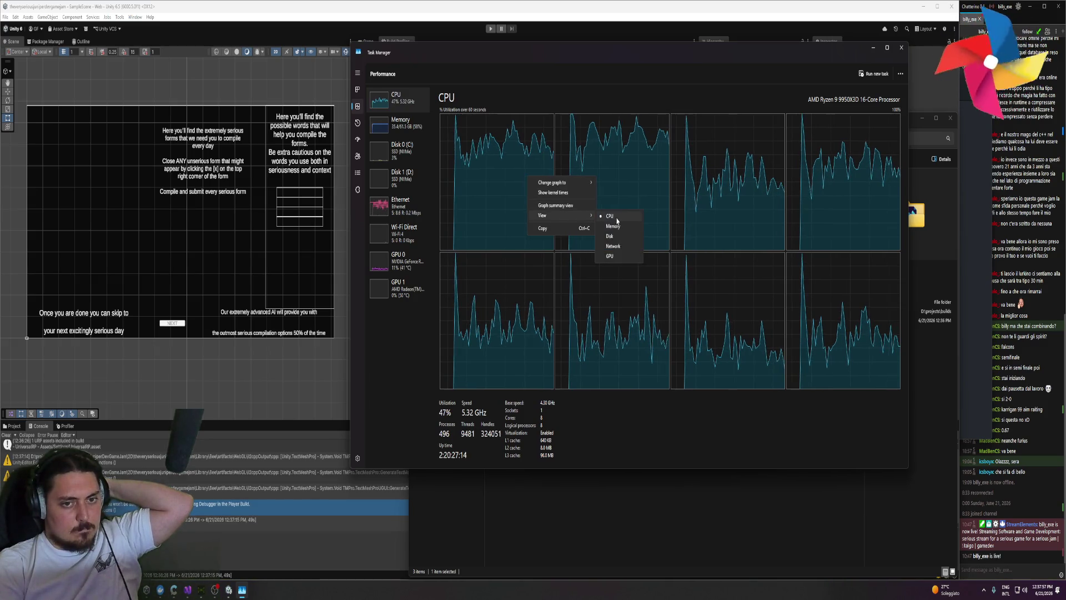
click(694, 245)
click(901, 47)
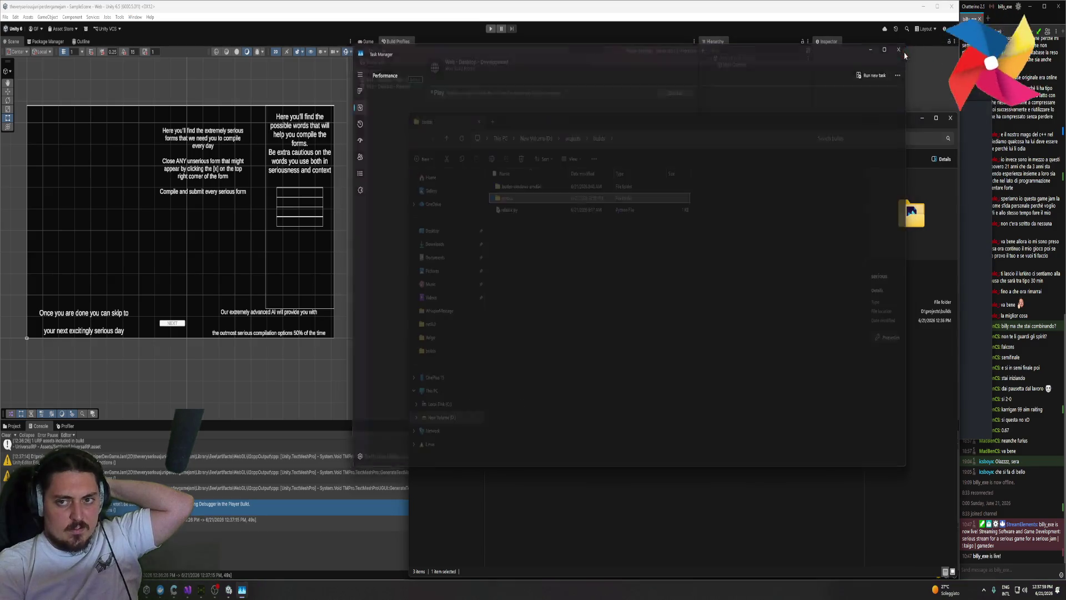
- Run py .\release.py serious in a builds-folder terminal to upload to itch.io, then close it
right_click(531, 271)
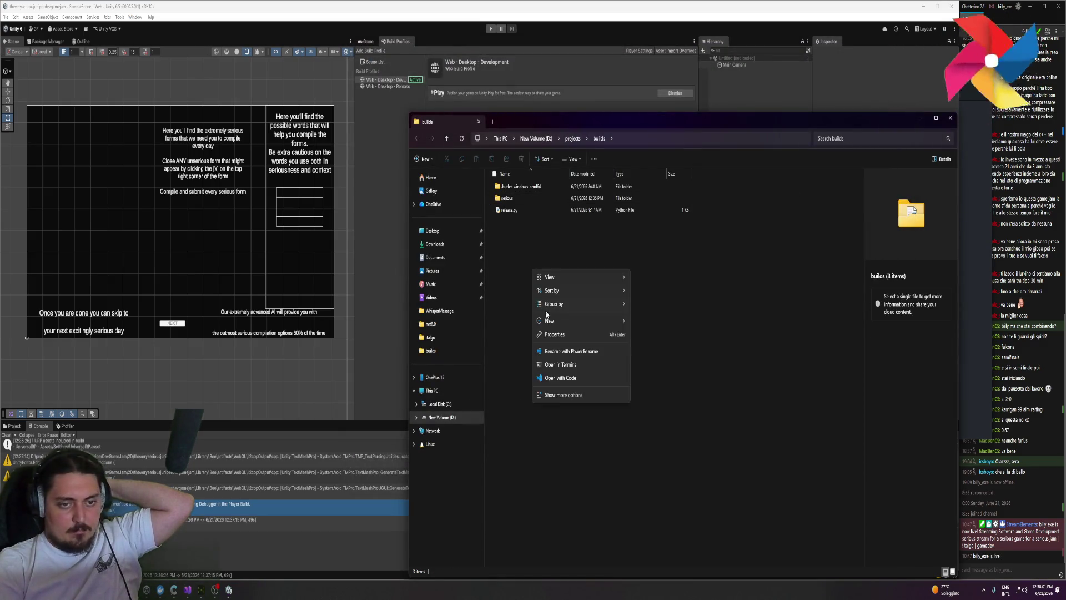
click(553, 365)
text(py .\release.py .\serious\)
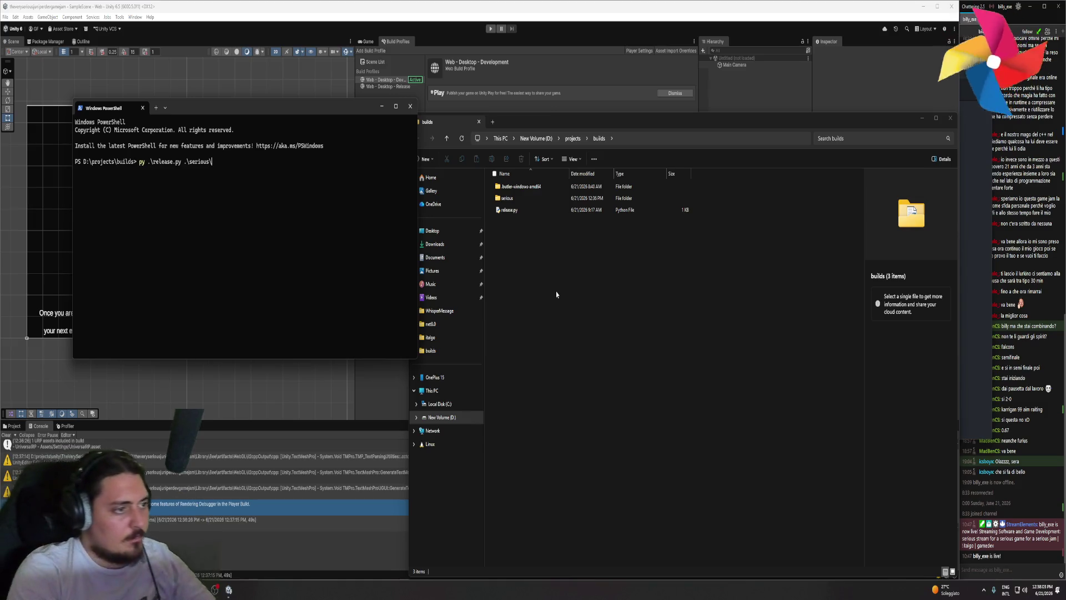
key(BackSpace)
key(BackSpace)
key(BackSpace)
text(serious)
key(Return)
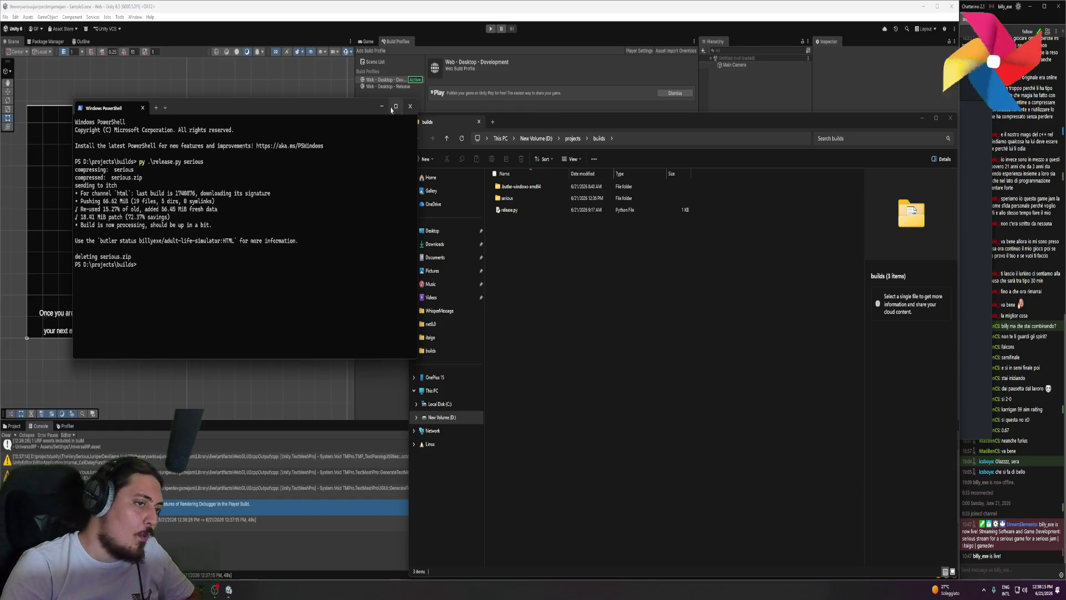
click(410, 107)
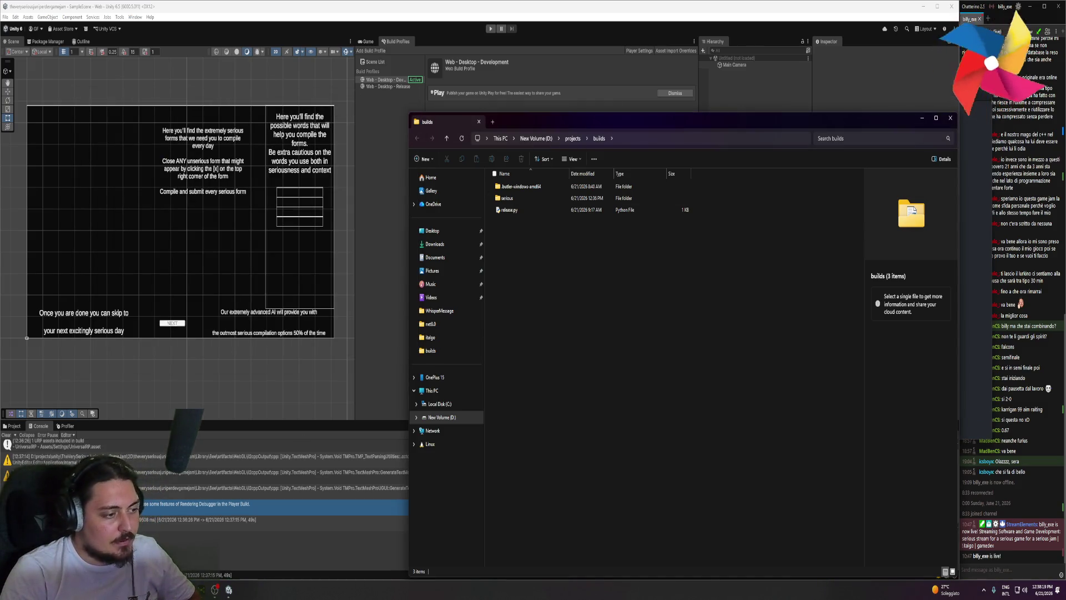
click(5, 434)
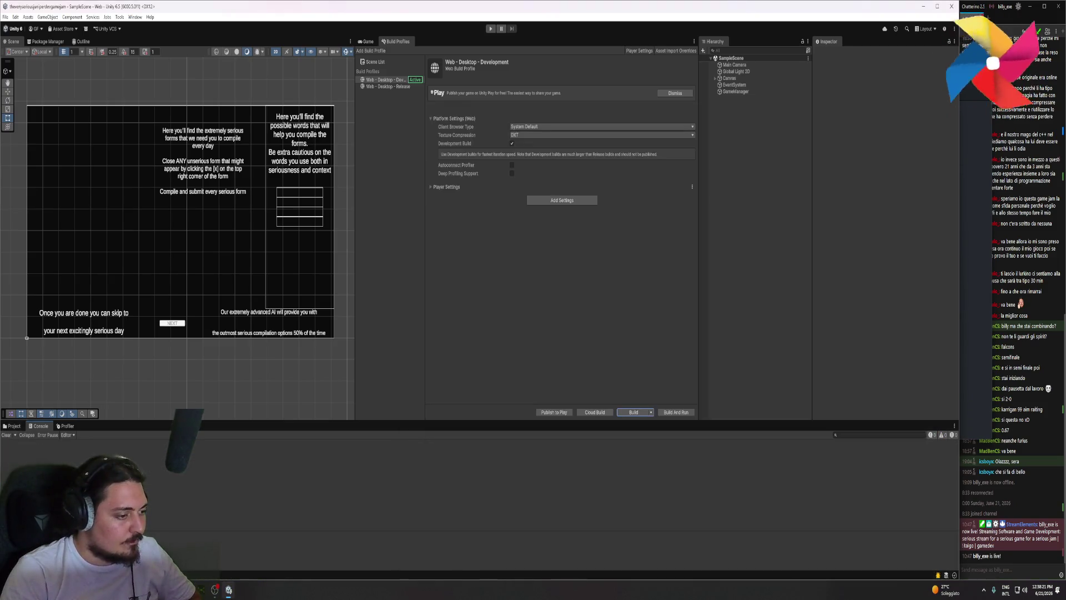
- Open the adult life simulator page from the itch.io creator Dashboard
mouse_move(215, 590)
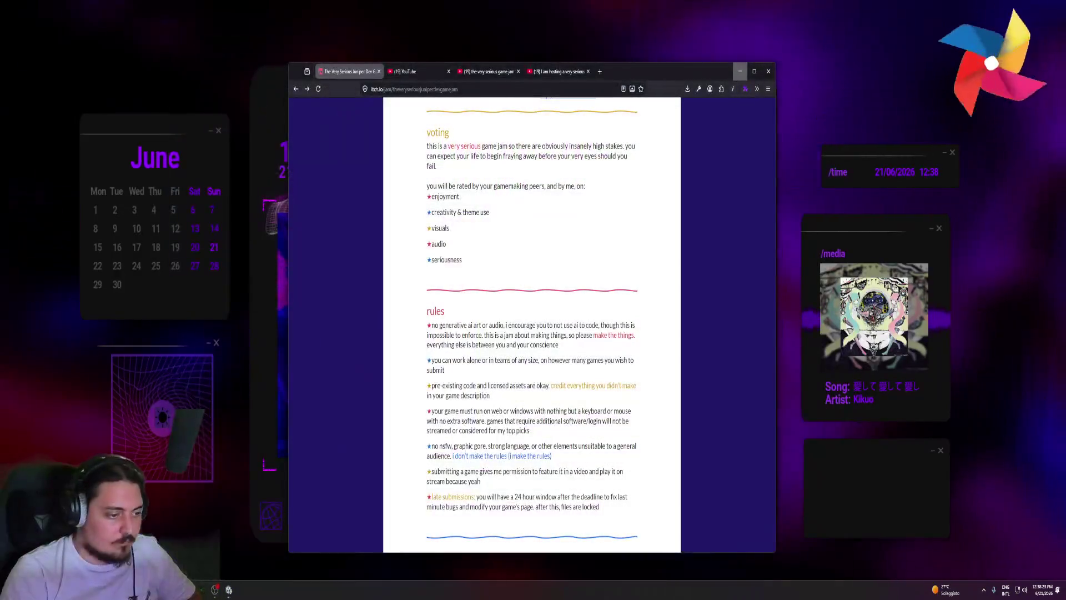
click(262, 541)
scroll(412, 338, up, 10)
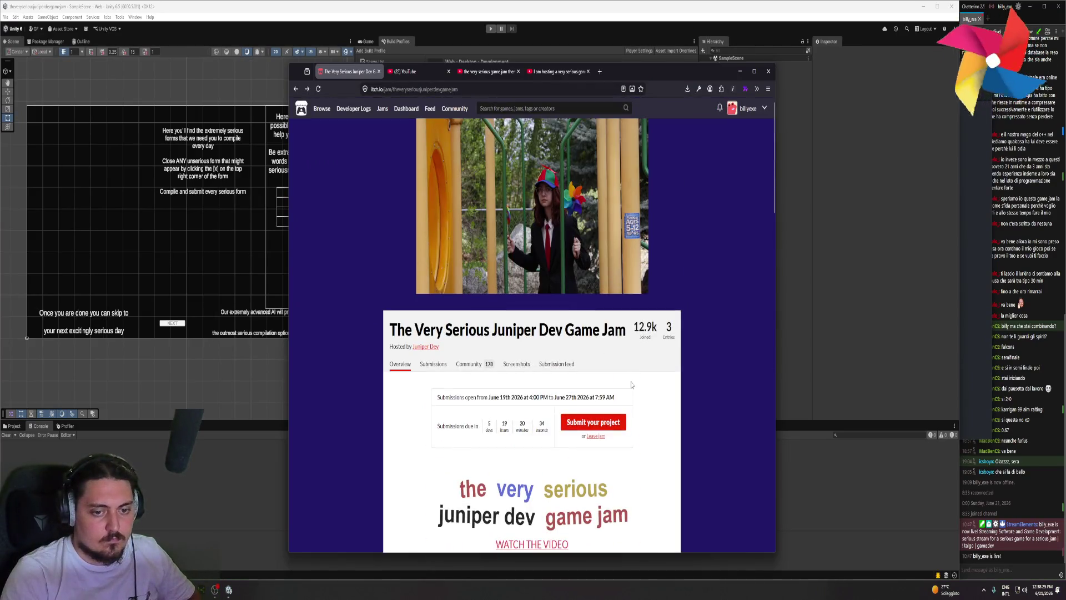
click(748, 108)
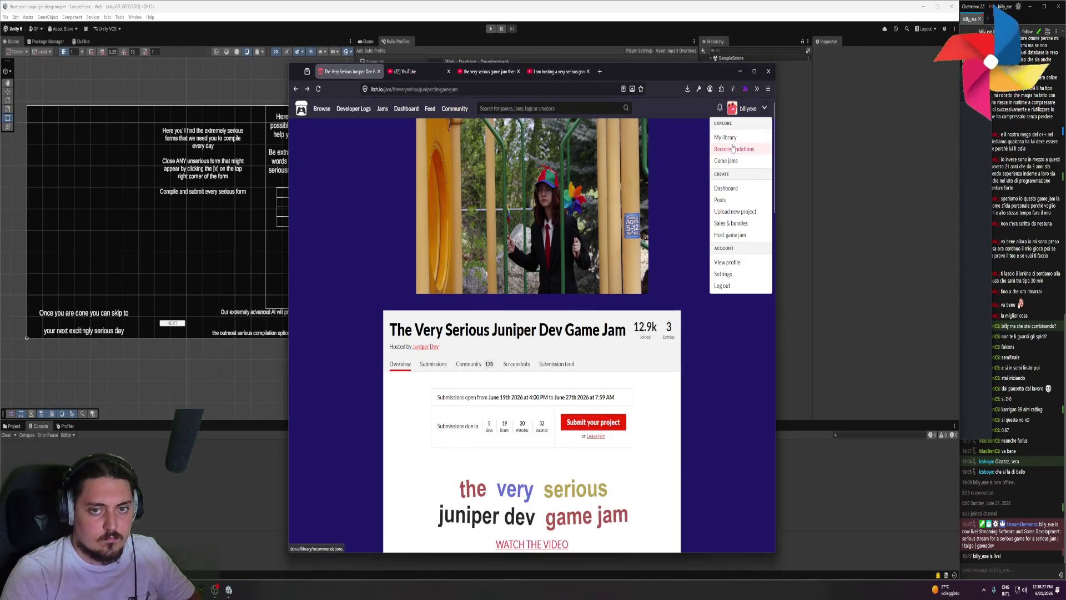
click(736, 189)
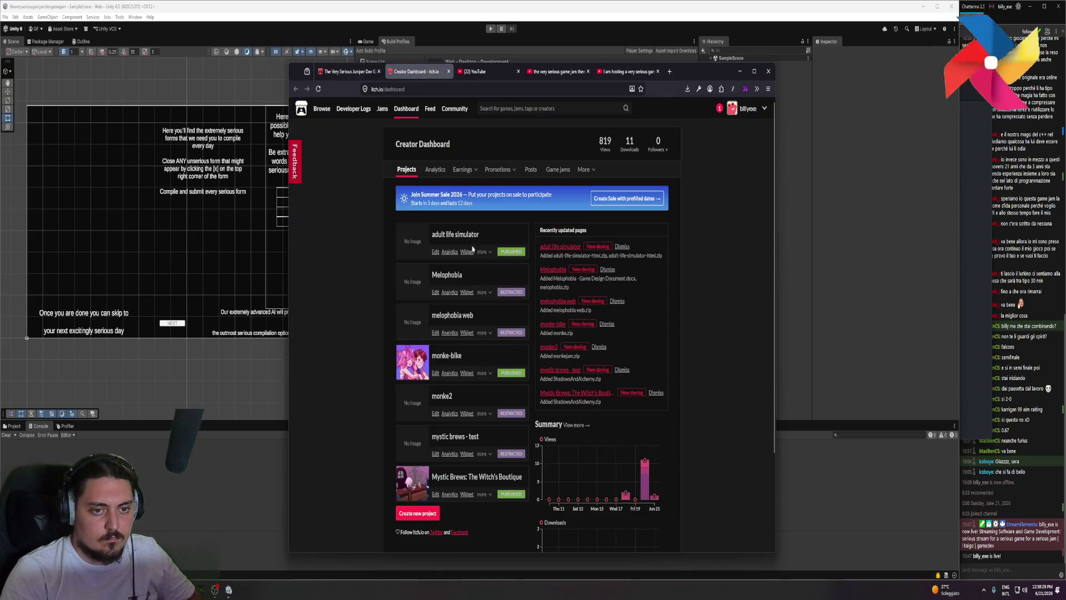
click(447, 240)
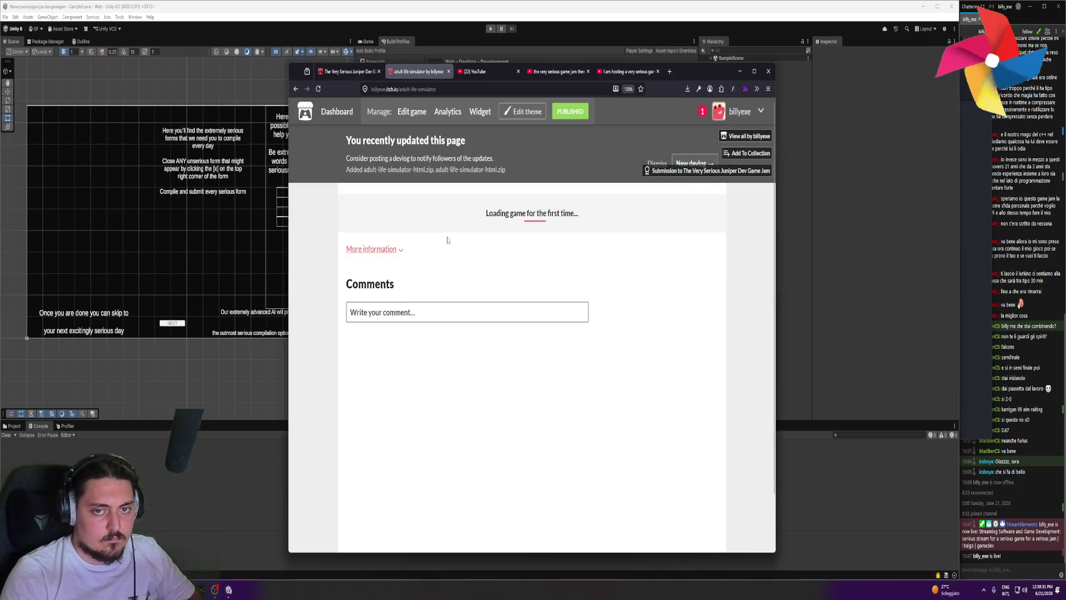
- Check Notifications, return to adult life simulator, and play it fullscreen
click(702, 113)
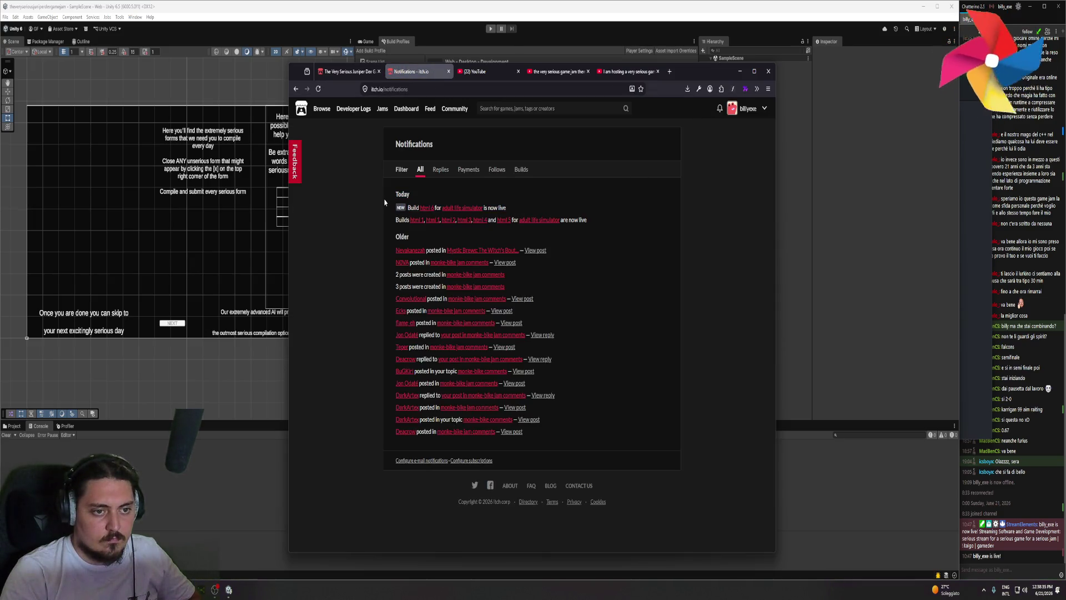
click(462, 208)
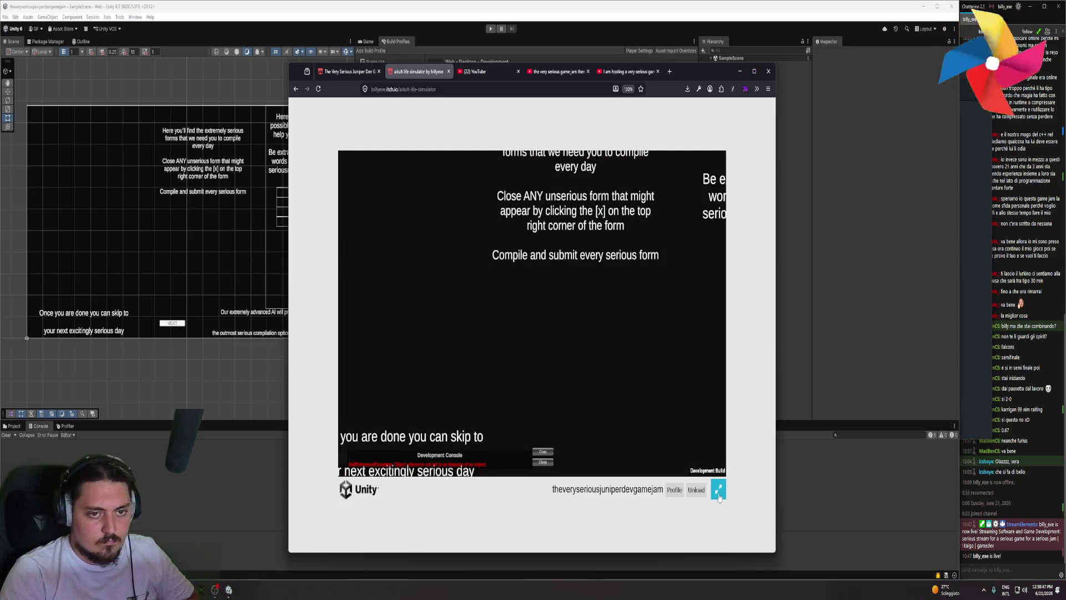
click(718, 491)
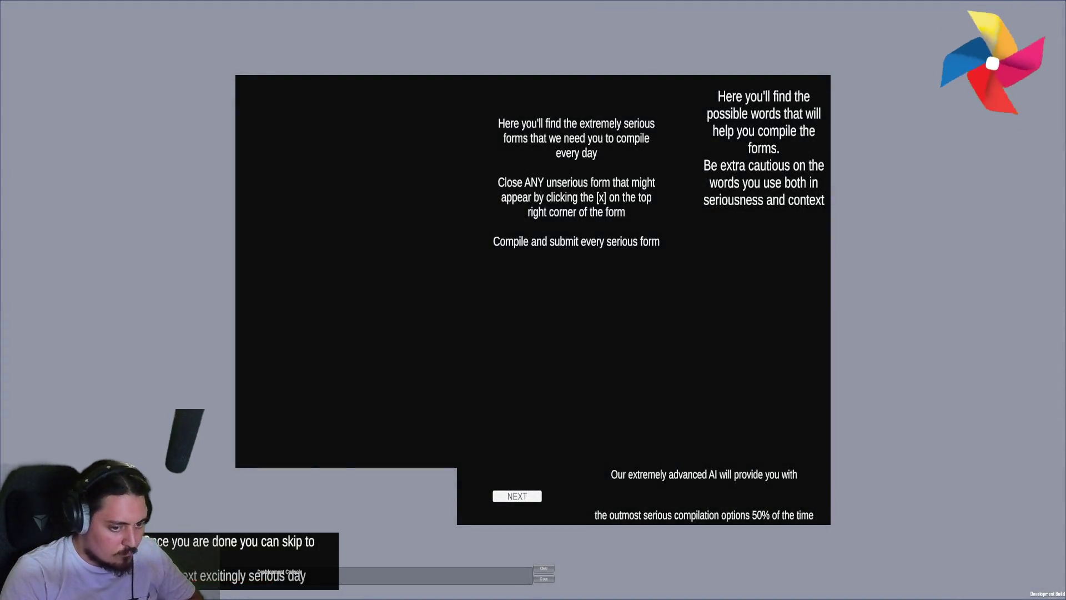
- Dismiss all of the game's tutorial panels
click(525, 497)
click(524, 497)
click(524, 497)
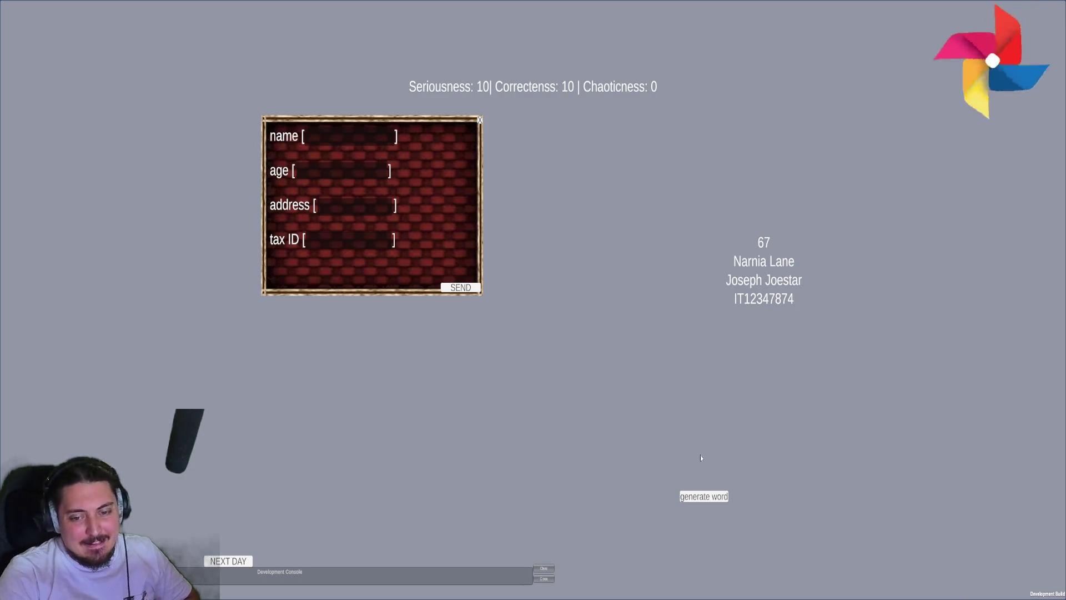
- Fill the form with age 67, the street, name and tax ID words, and send it
click(762, 242)
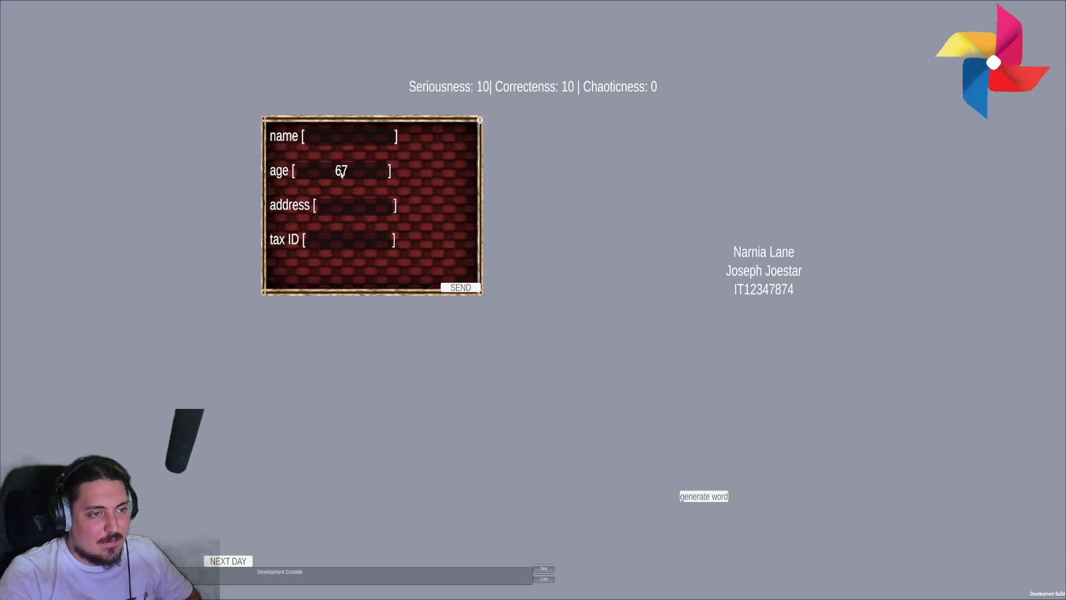
click(750, 253)
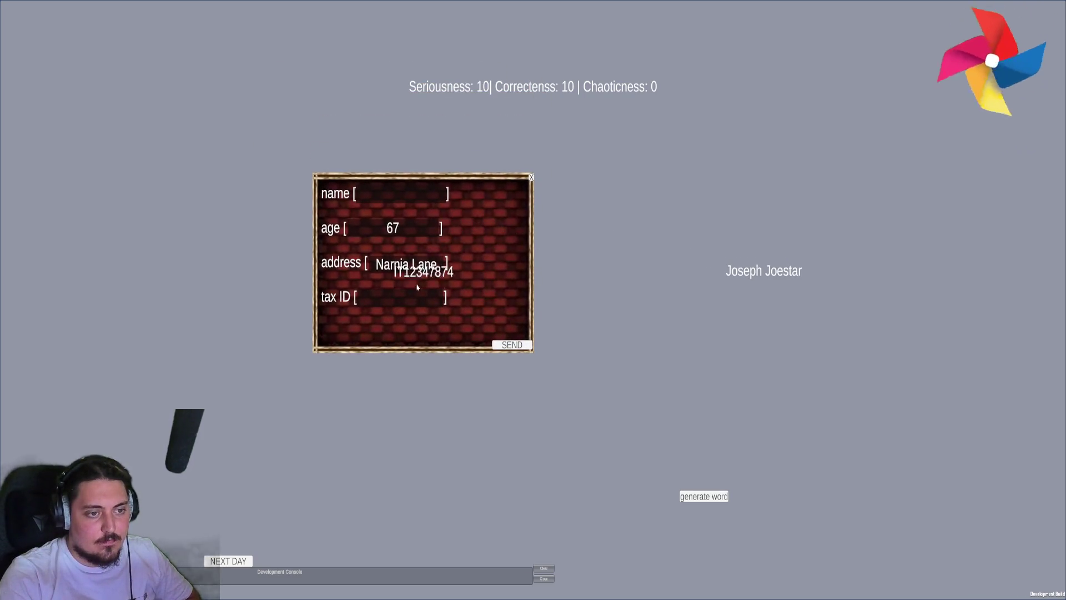
click(383, 225)
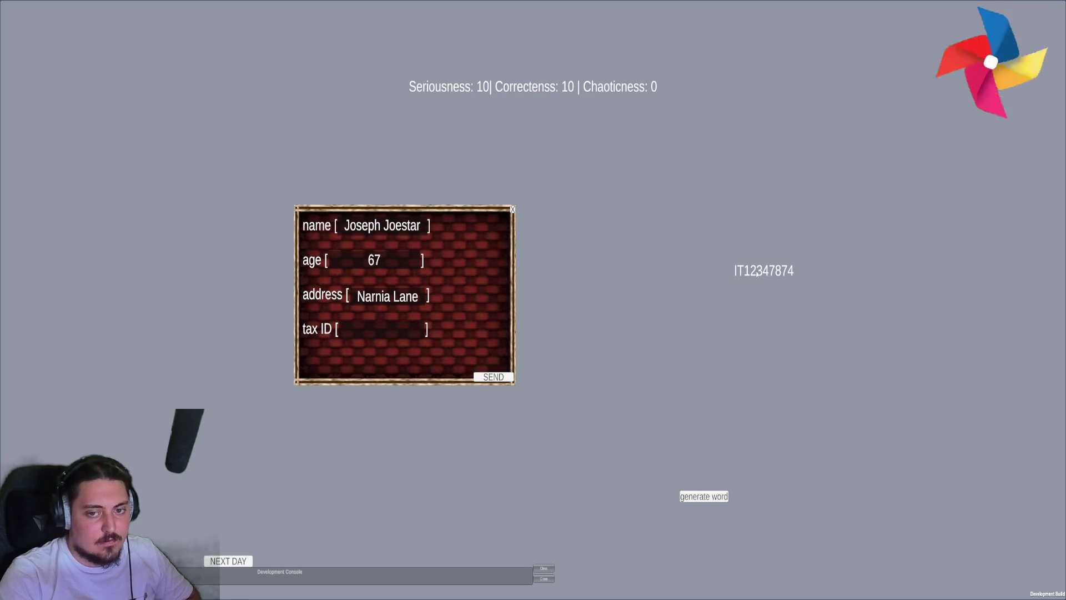
click(382, 329)
click(492, 377)
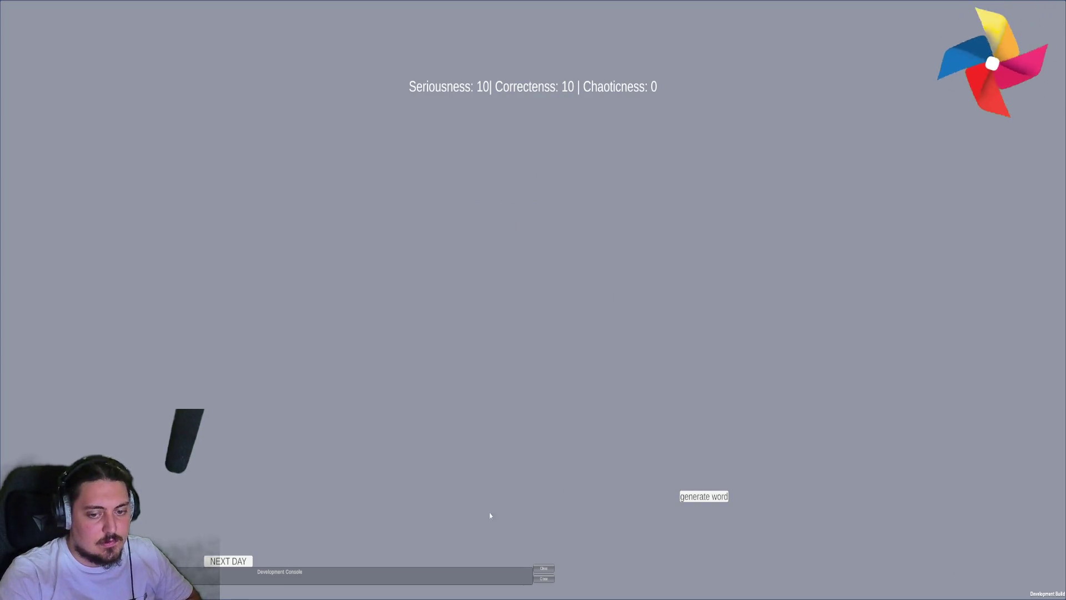
- Advance to the next day, close the console, generate new words and leave fullscreen
click(239, 562)
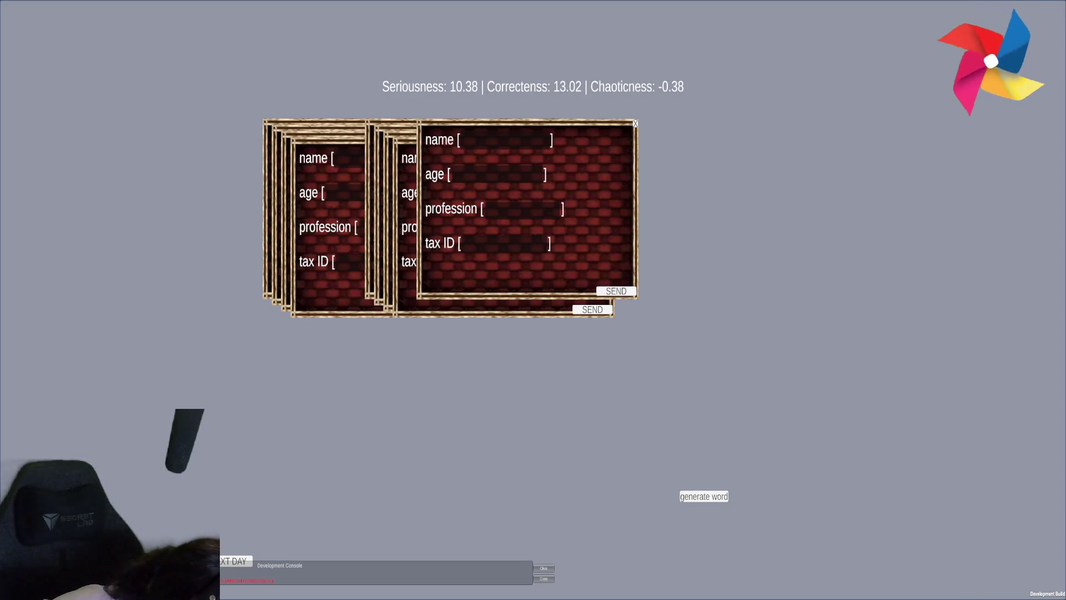
click(544, 578)
click(693, 496)
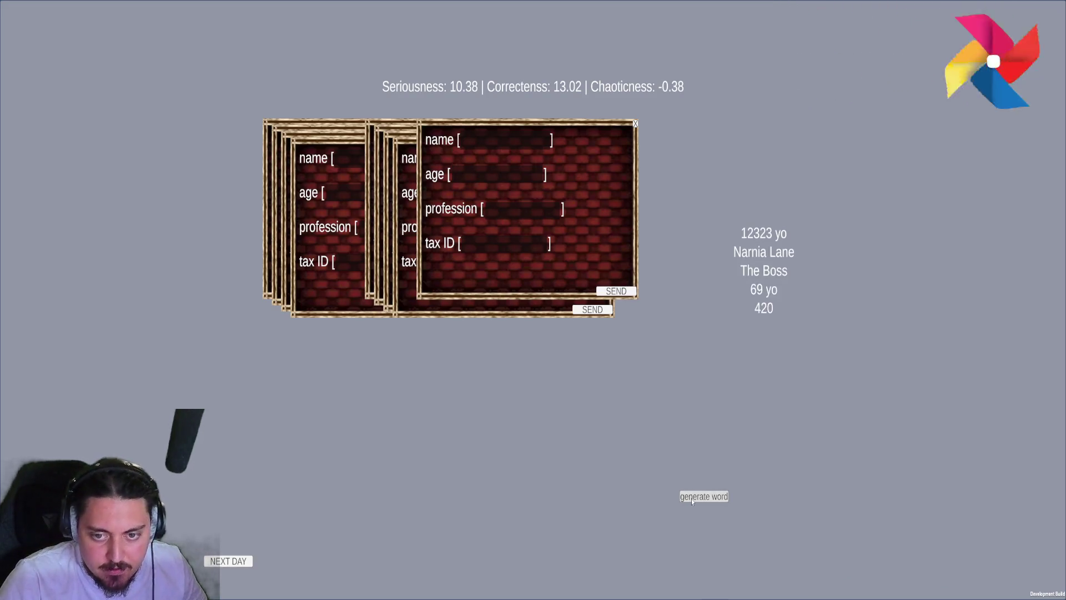
key(Escape)
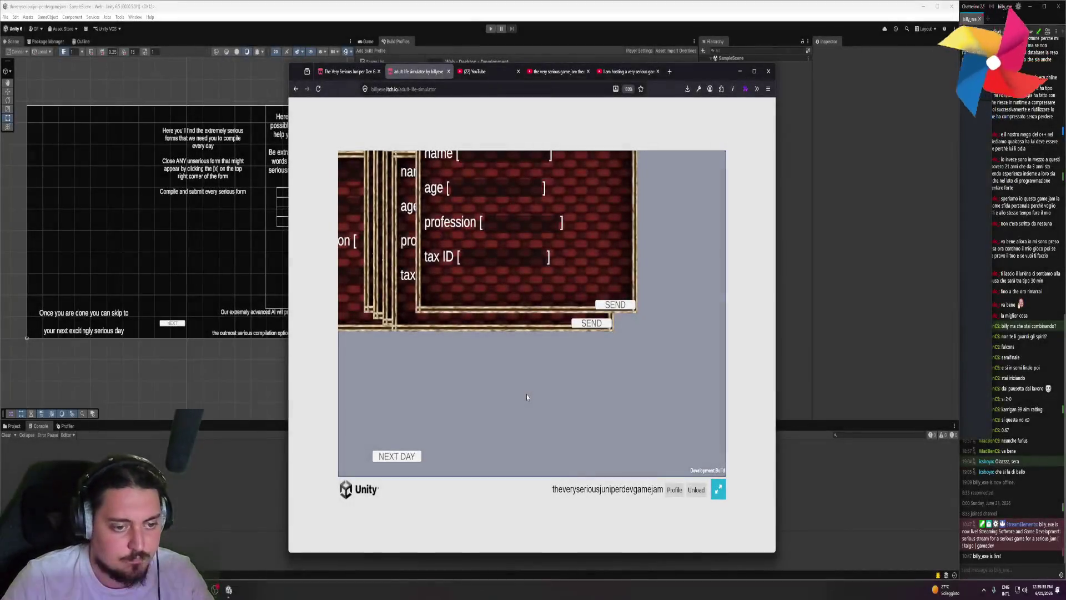
- Close the itch.io page and preview the game in Unity's Game view at 16:10
click(449, 71)
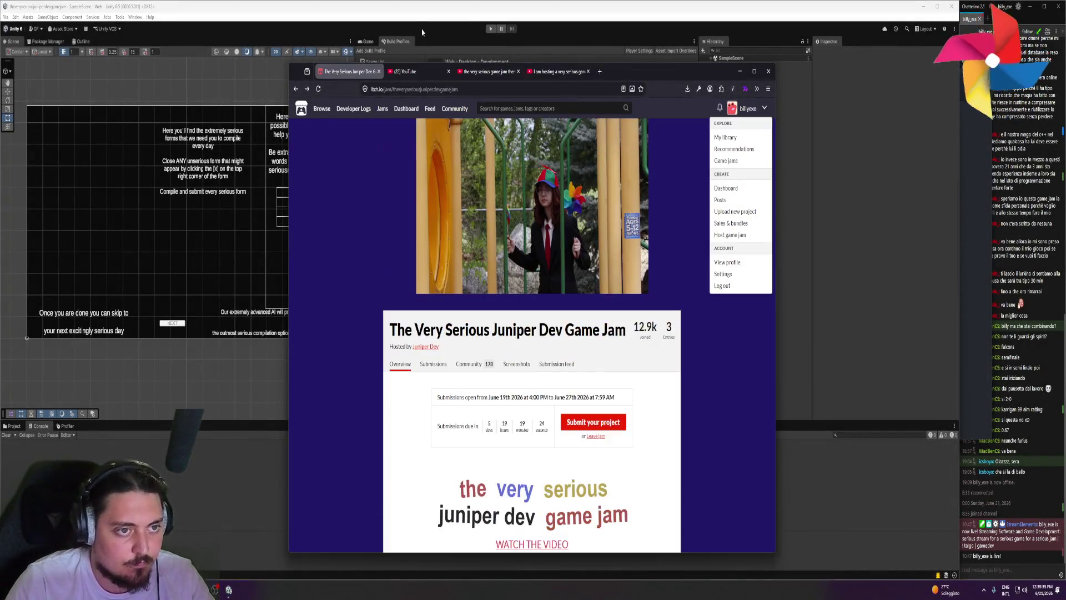
click(465, 182)
click(367, 42)
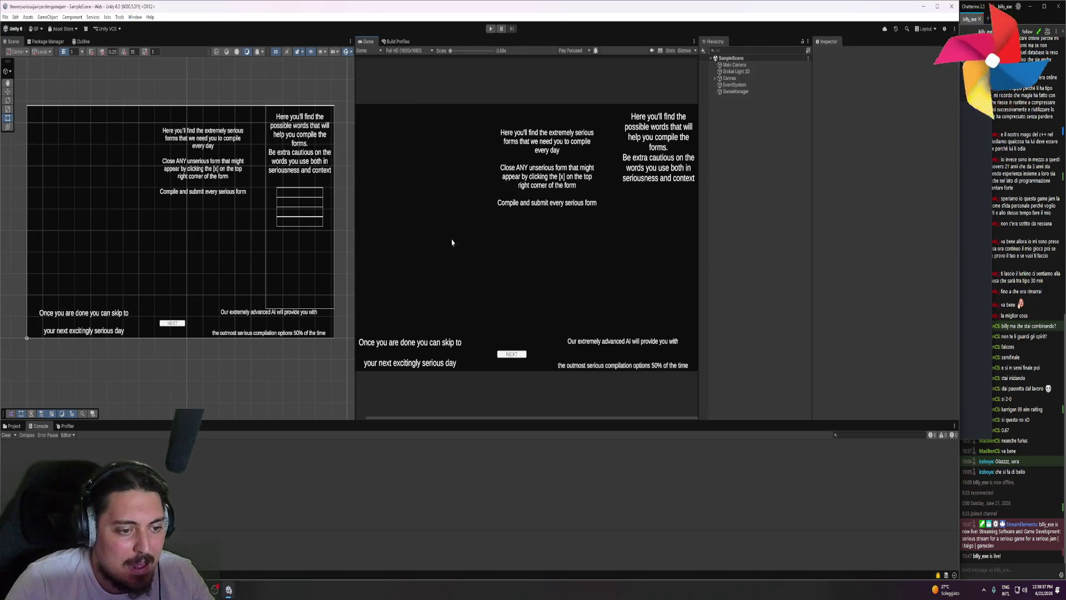
click(423, 51)
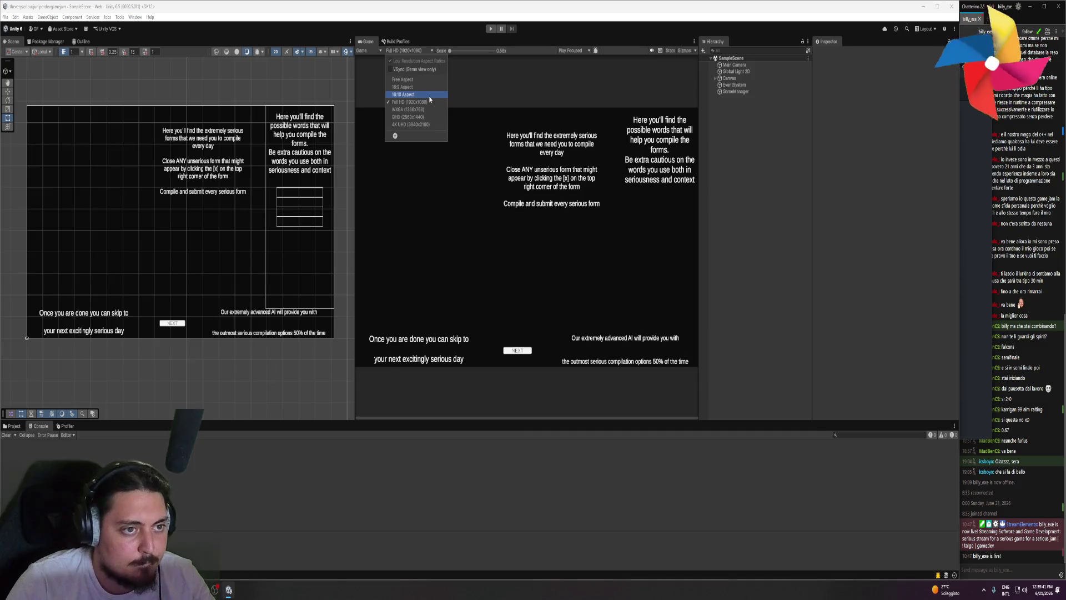
click(430, 95)
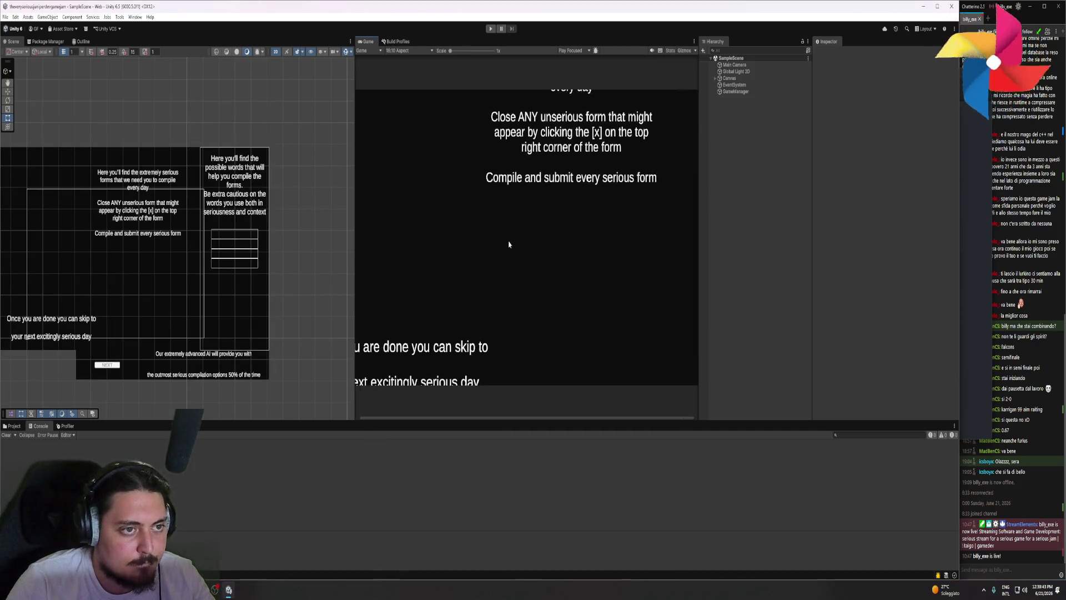
- Toggle to Simulator and back to Game, then set the preview to 16:9 Aspect
click(367, 50)
click(374, 68)
click(365, 51)
click(369, 61)
click(410, 50)
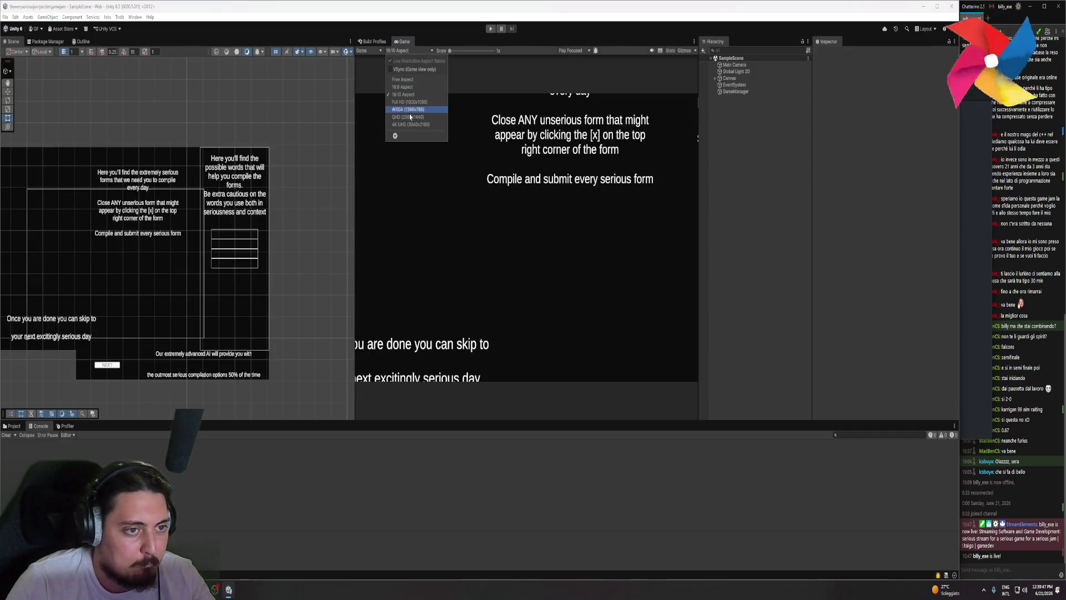
click(413, 90)
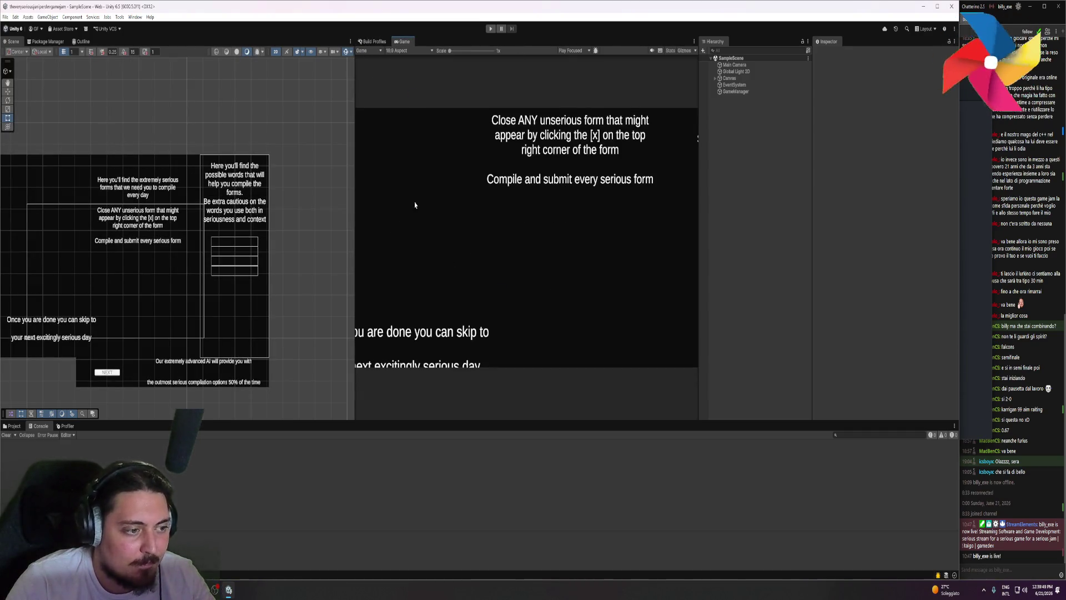
scroll(245, 278, down, 5)
scroll(202, 293, up, 3)
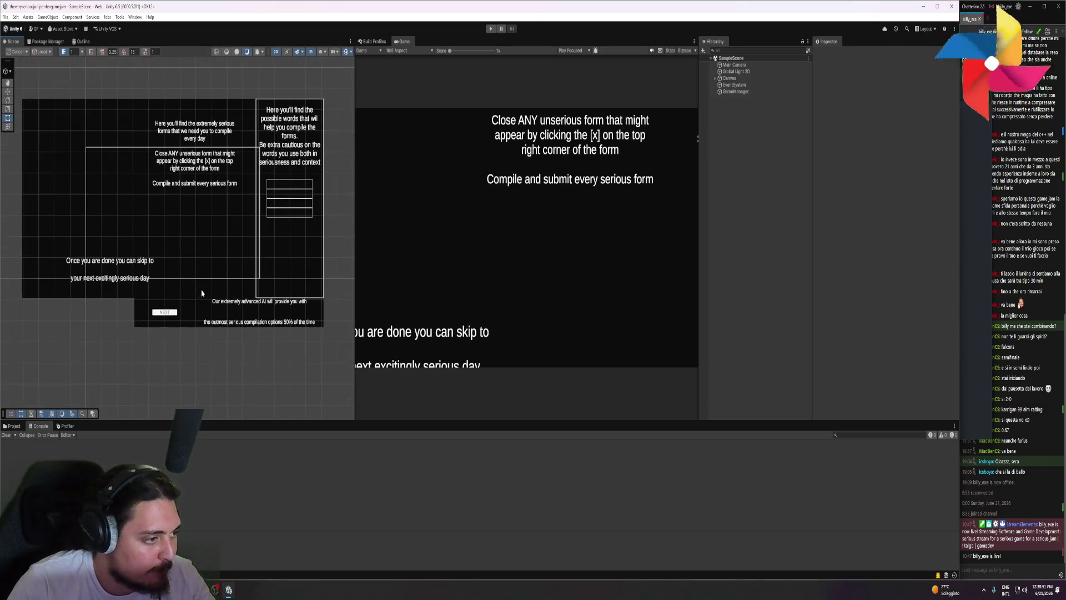
- Expand the Canvas in the Hierarchy and select the Generate Form object
click(725, 78)
click(715, 79)
click(733, 91)
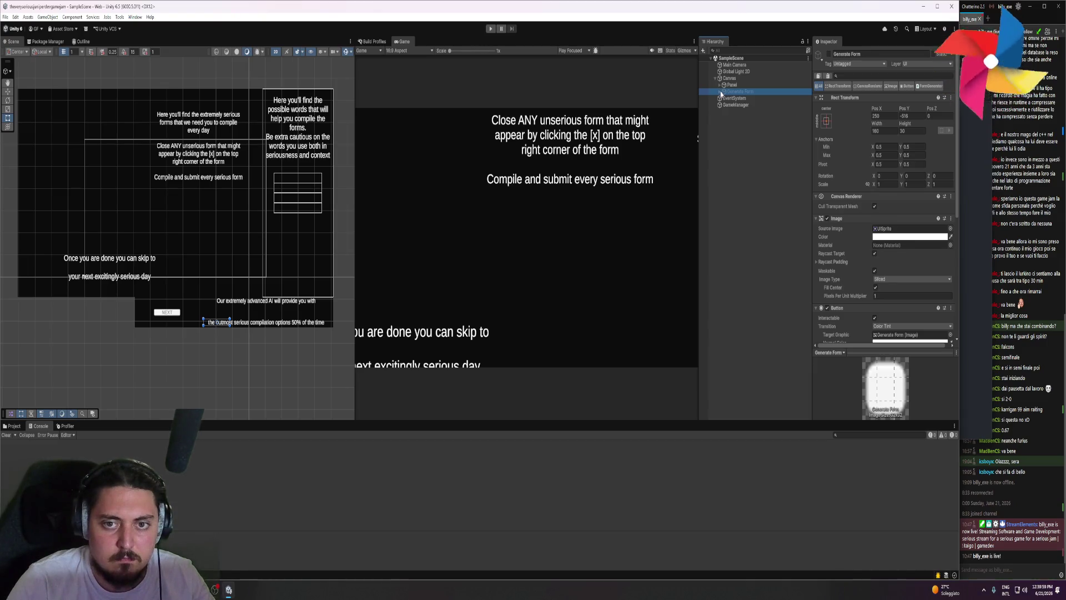
- Expand the Panel and inspect its NextDay, Tutorial, Words and Forms children
click(720, 85)
click(739, 118)
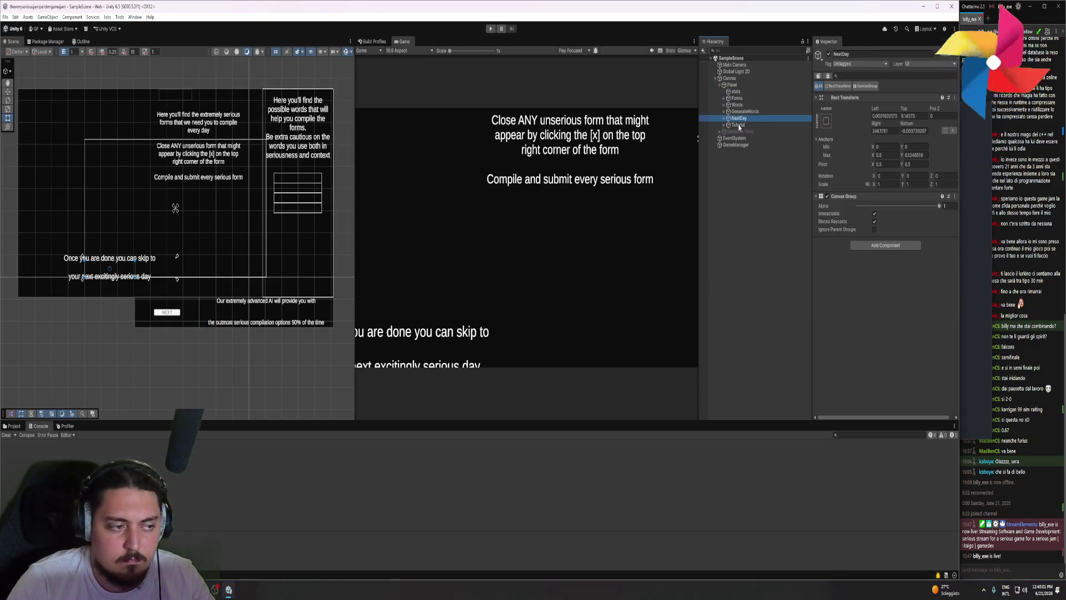
click(739, 125)
click(740, 119)
click(742, 112)
click(744, 106)
click(745, 100)
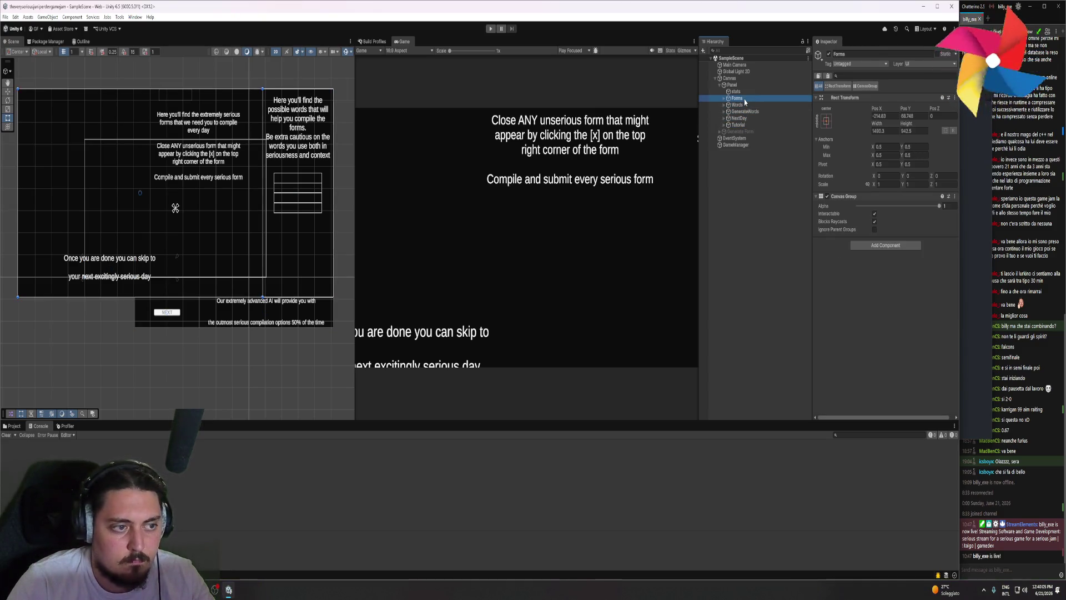
- Expand NextDay to inspect Tutorial NextDay, then revisit Forms, Words and NextDay
click(740, 118)
click(724, 118)
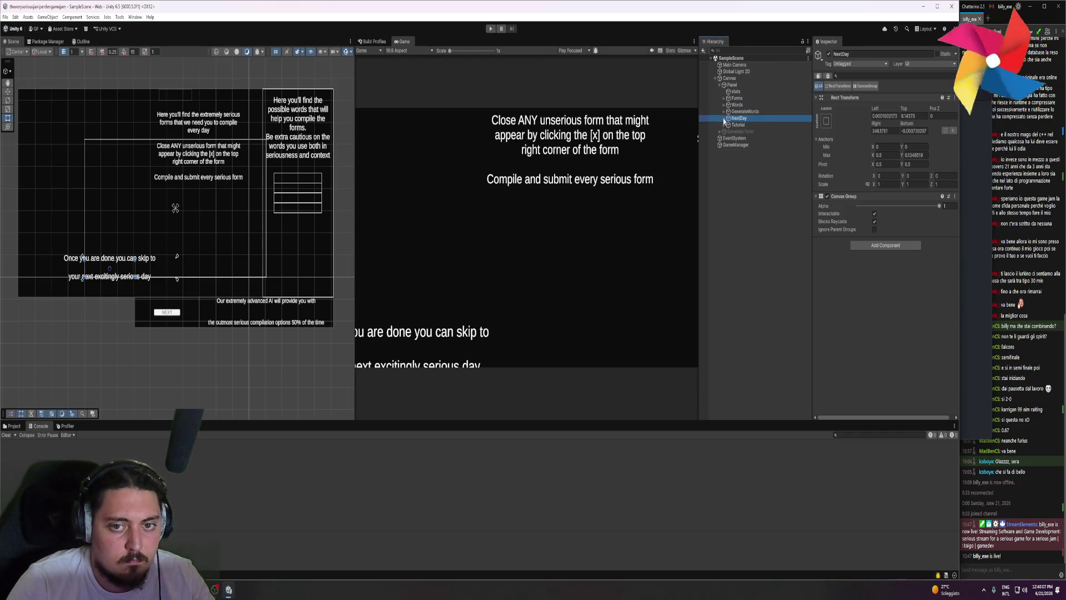
click(747, 131)
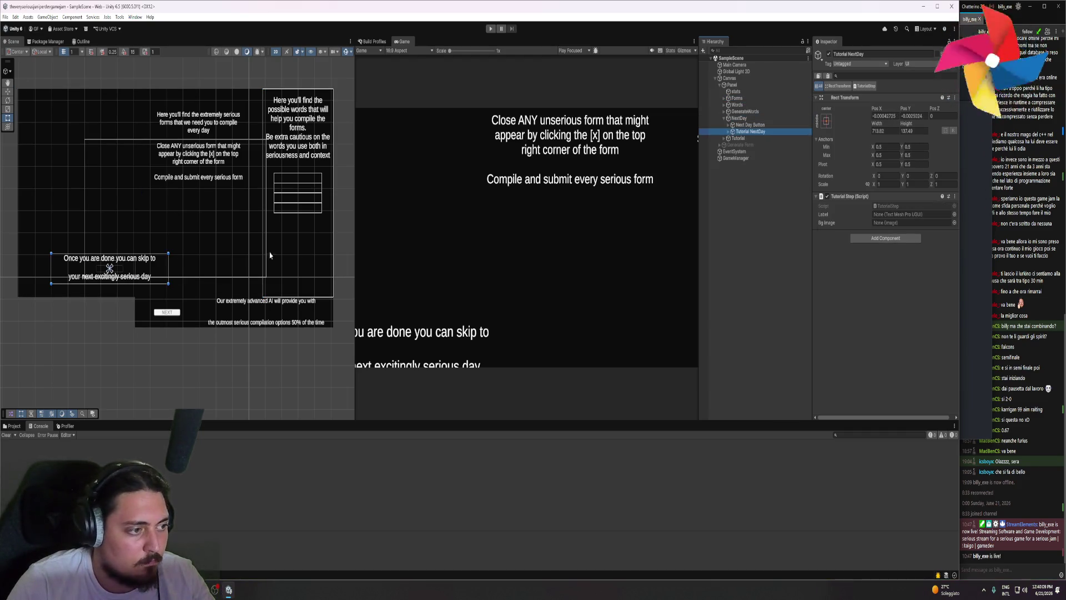
scroll(270, 255, down, 3)
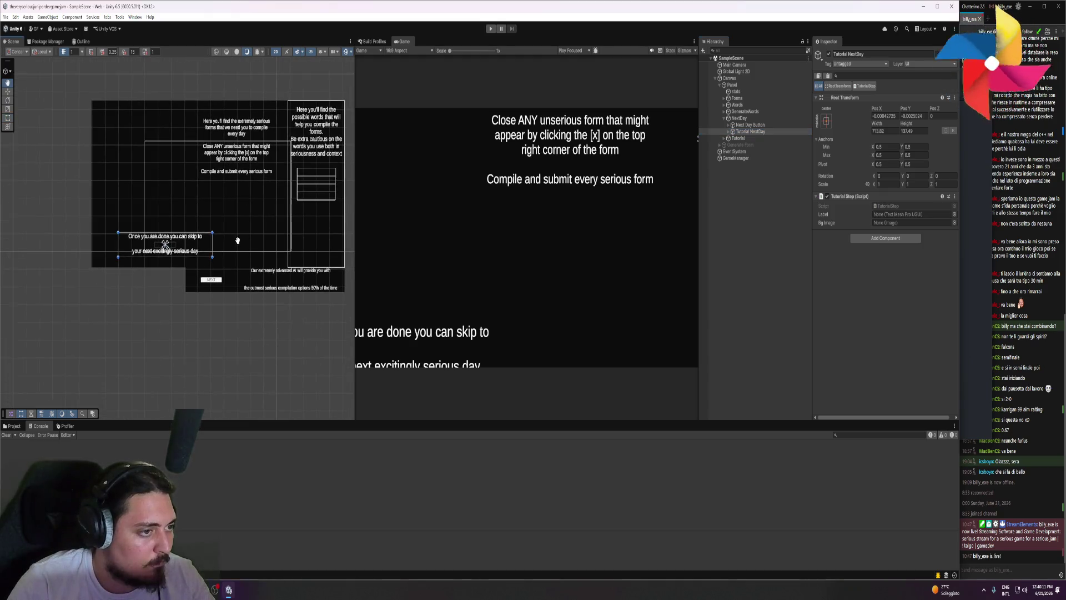
click(252, 206)
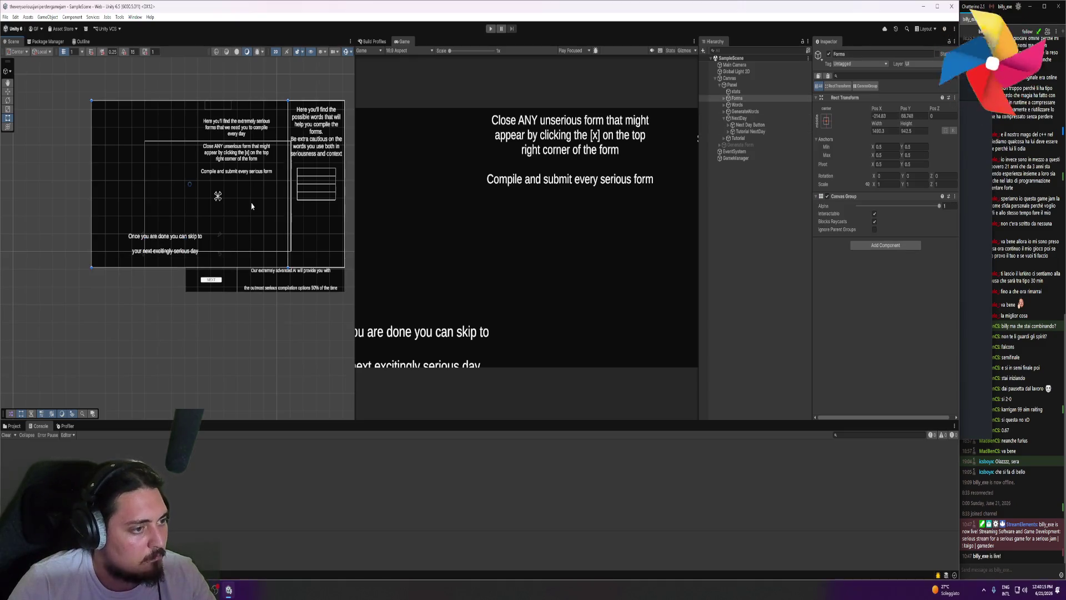
click(252, 206)
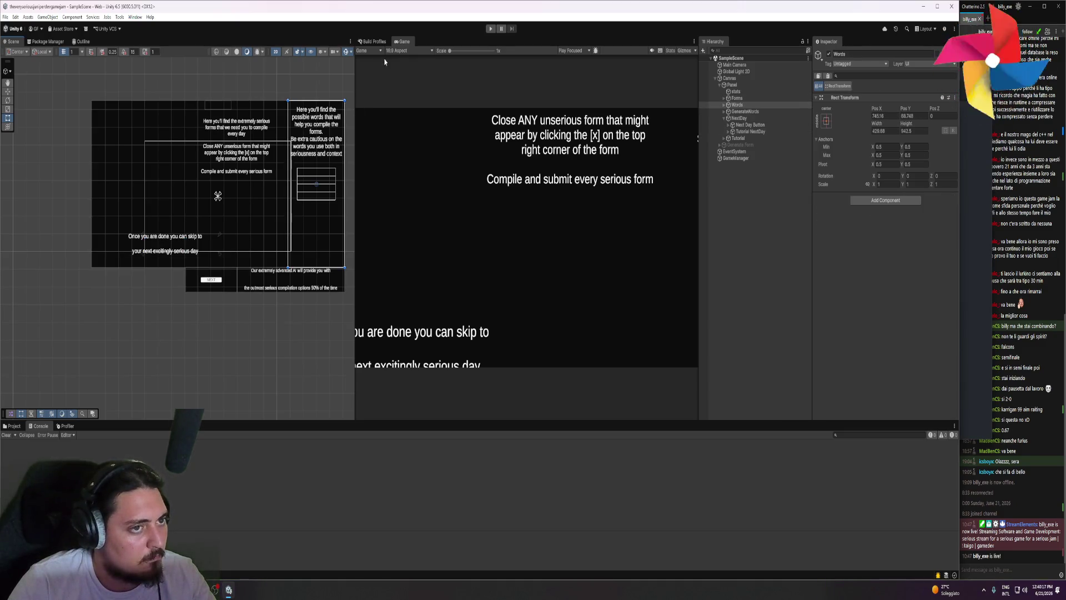
click(740, 105)
click(741, 119)
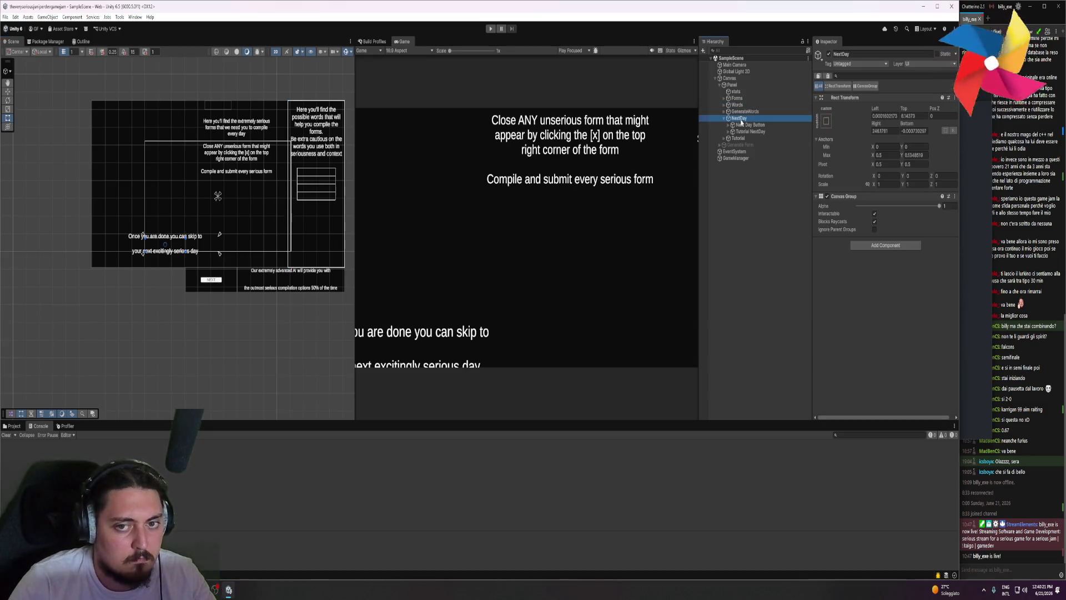
- Inspect the Panel and Canvas objects' settings in the Inspector
scroll(230, 176, up, 2)
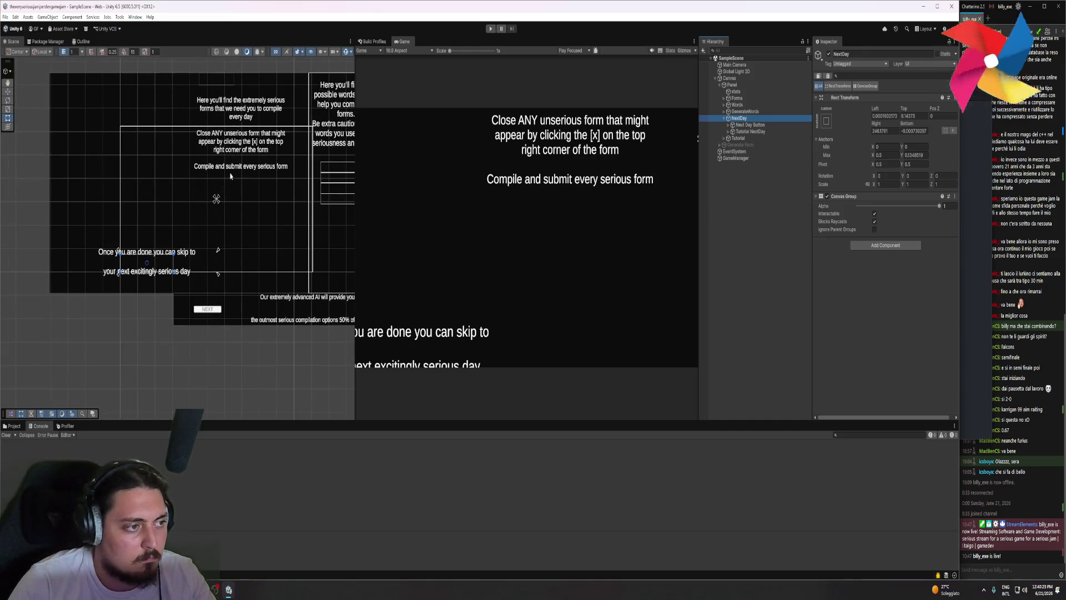
scroll(148, 132, down, 1)
click(743, 86)
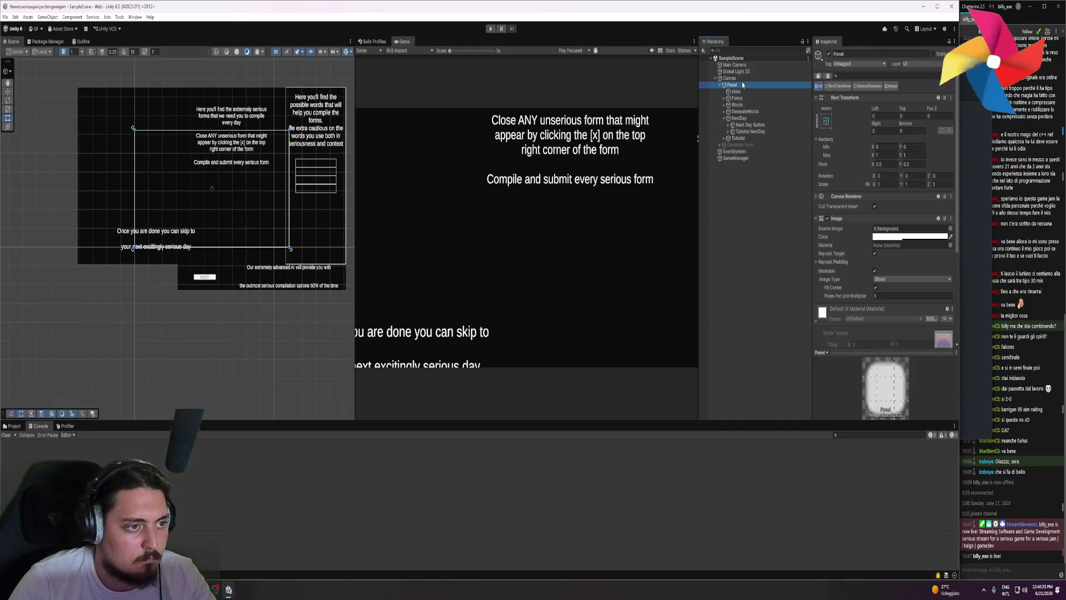
click(729, 78)
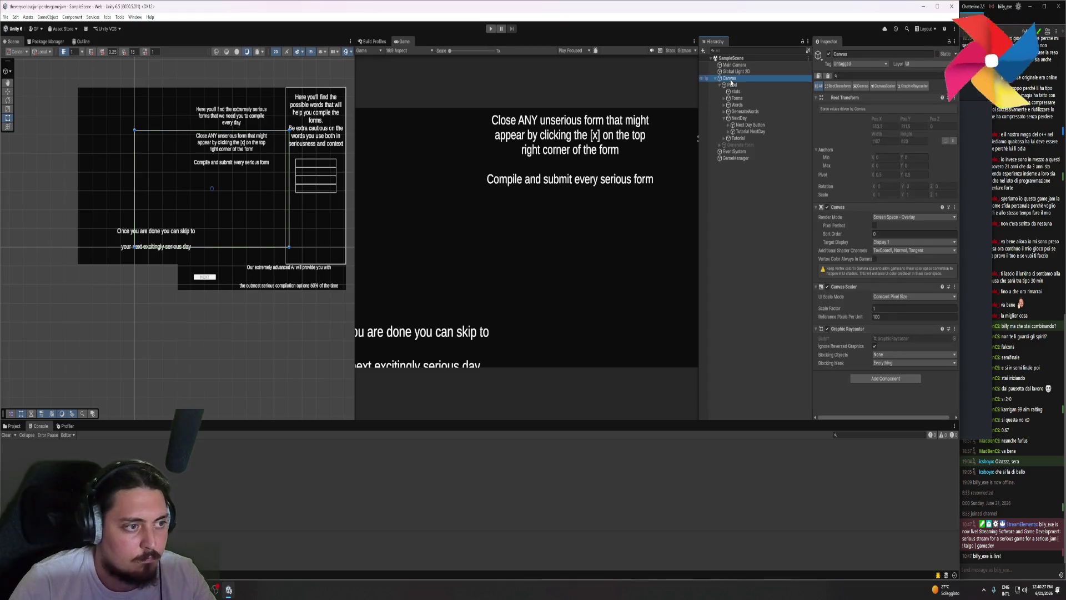
scroll(256, 167, up, 2)
scroll(256, 166, down, 3)
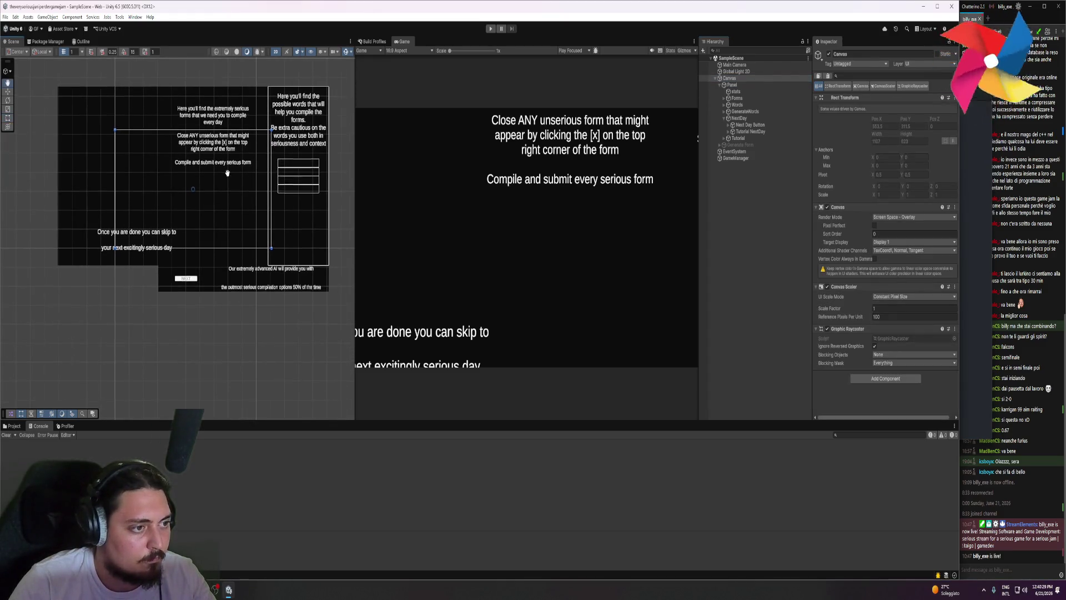
click(406, 50)
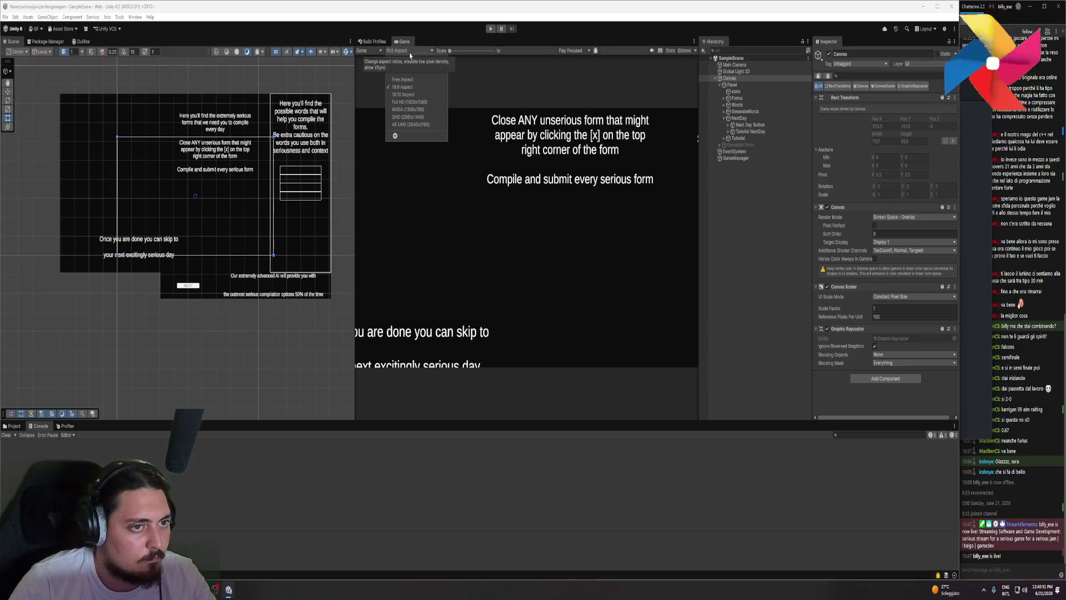
- Try Free Aspect and then 16:9 Aspect in the Game preview
click(404, 85)
click(413, 51)
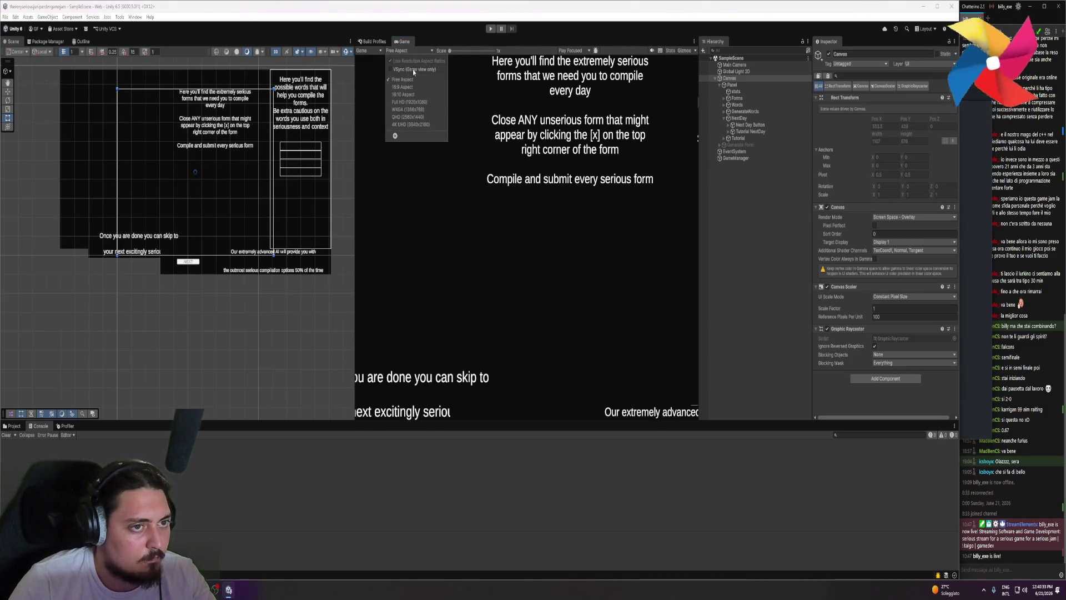
click(408, 91)
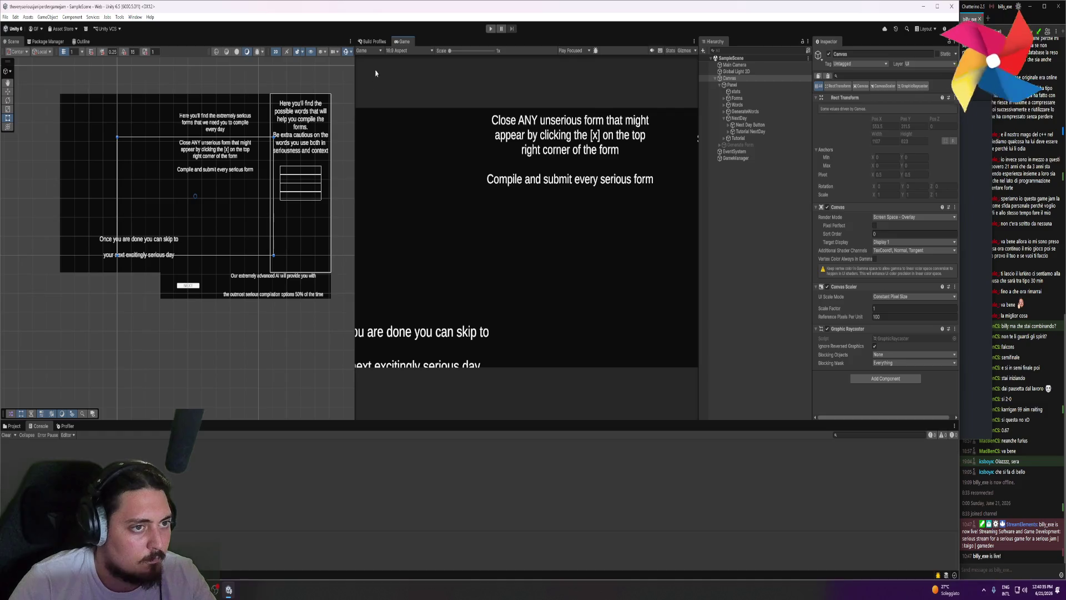
- Set the preview to Full HD (1920x1080), pan the Scene to fit the canvas, and check the File menu
click(368, 50)
click(408, 51)
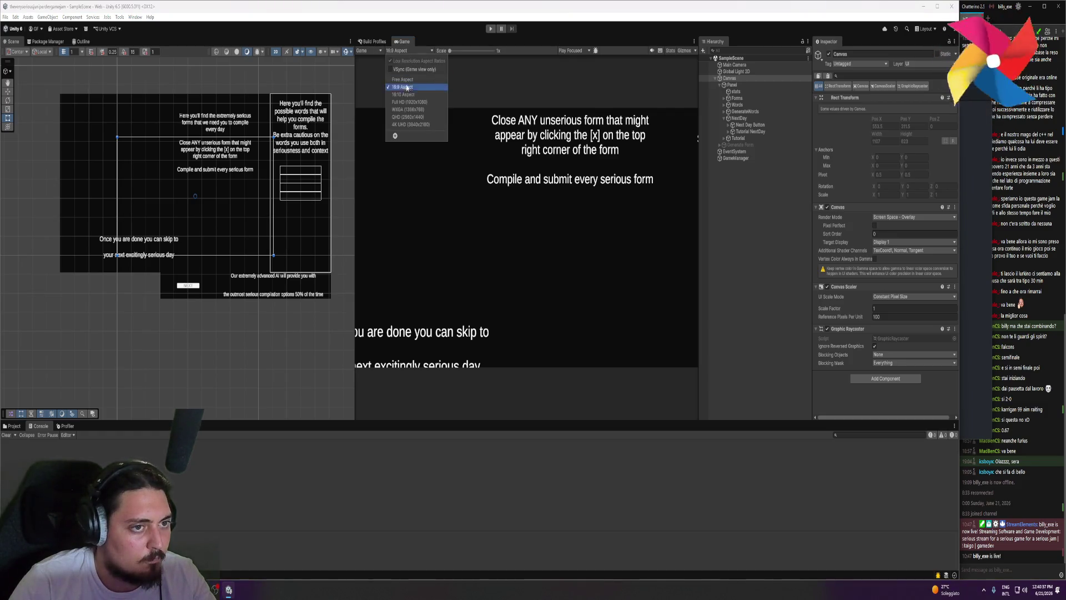
click(409, 102)
drag(261, 146, 200, 214)
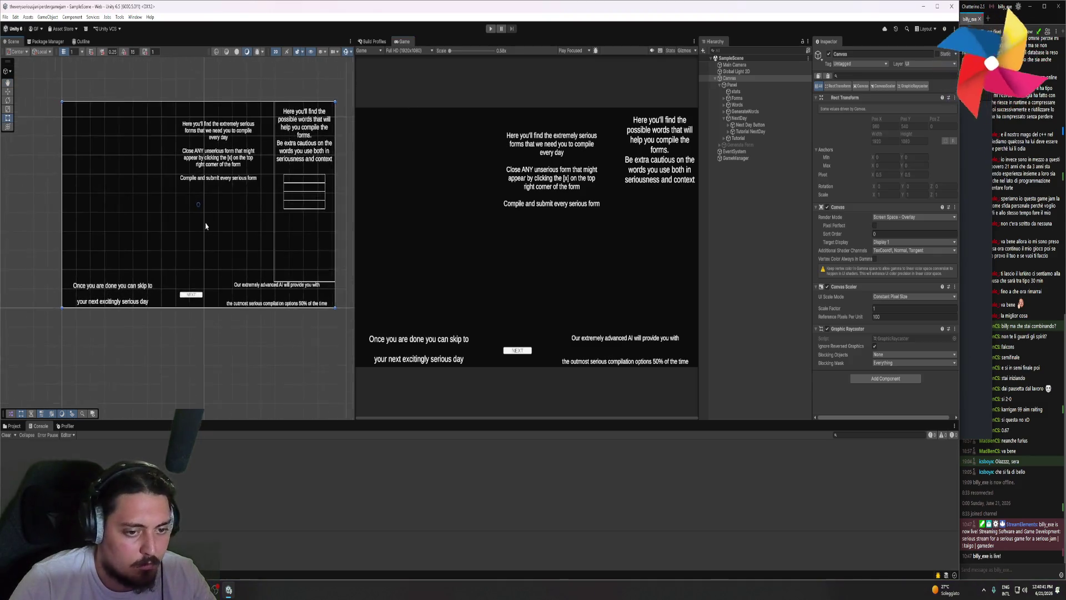
scroll(207, 223, up, 1)
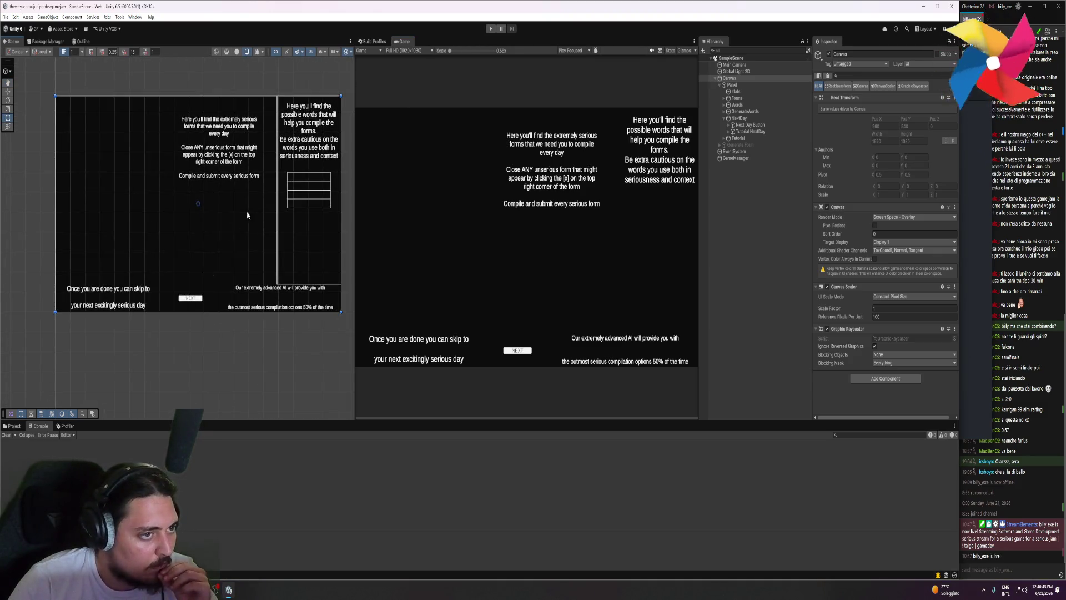
click(5, 17)
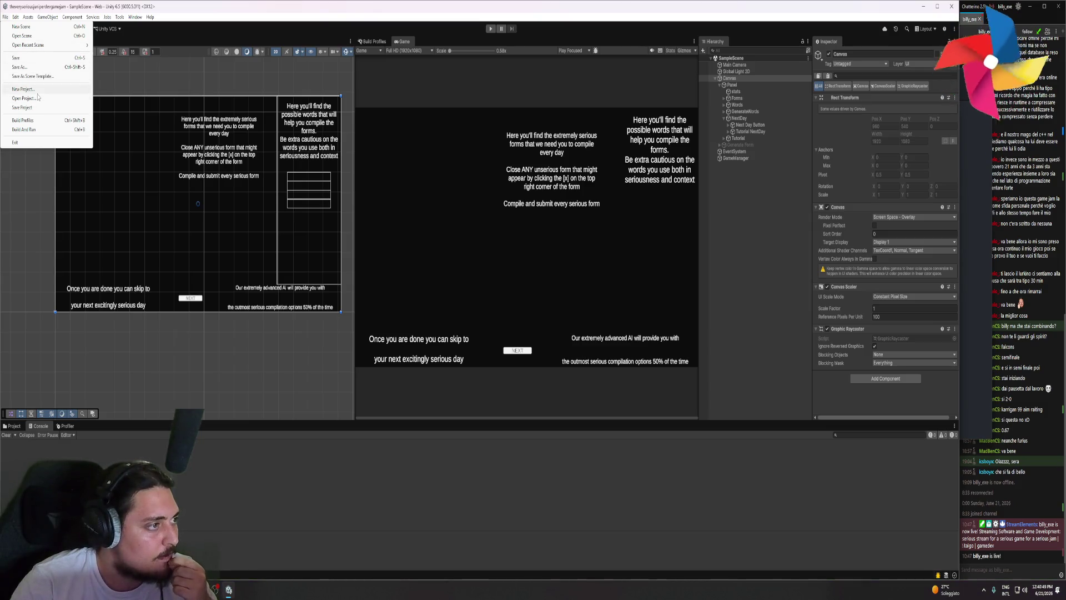
click(220, 331)
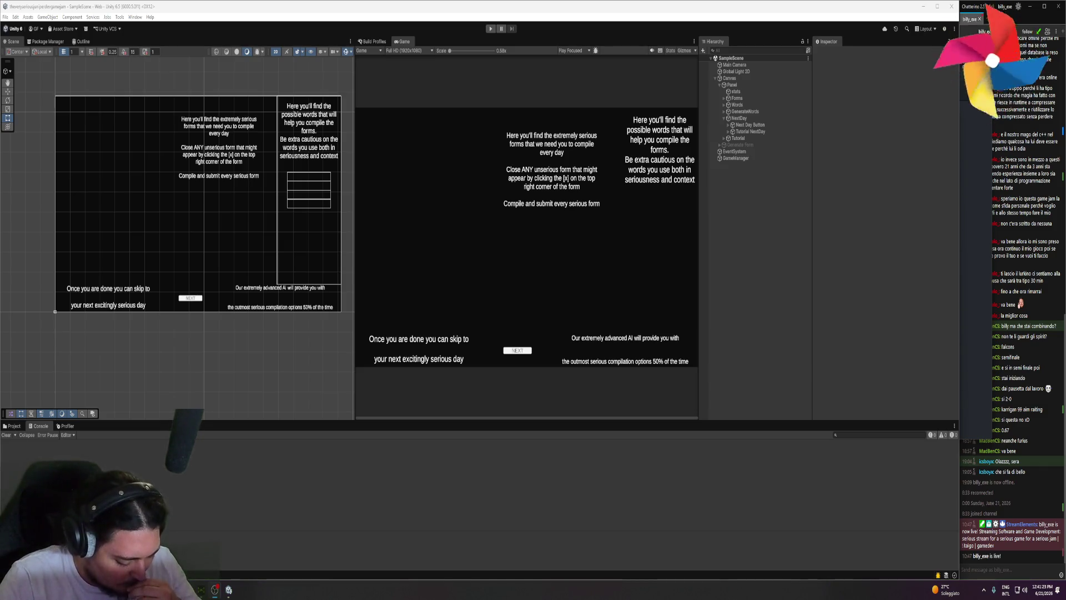
- Expand NextDay and Tutorial NextDay to examine its Tutorial text and BG image
click(740, 138)
click(744, 119)
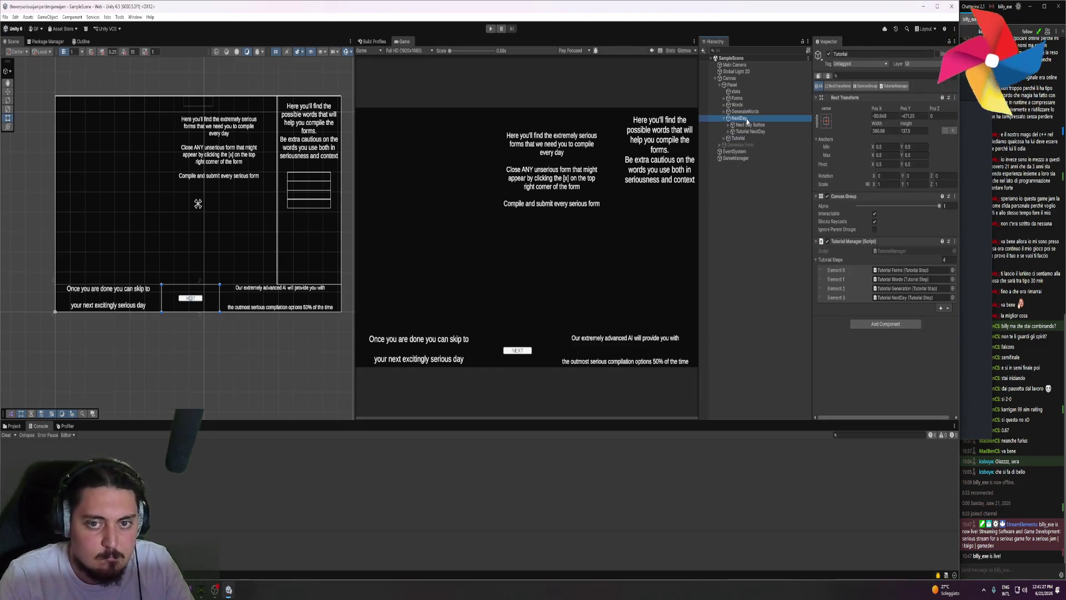
click(764, 132)
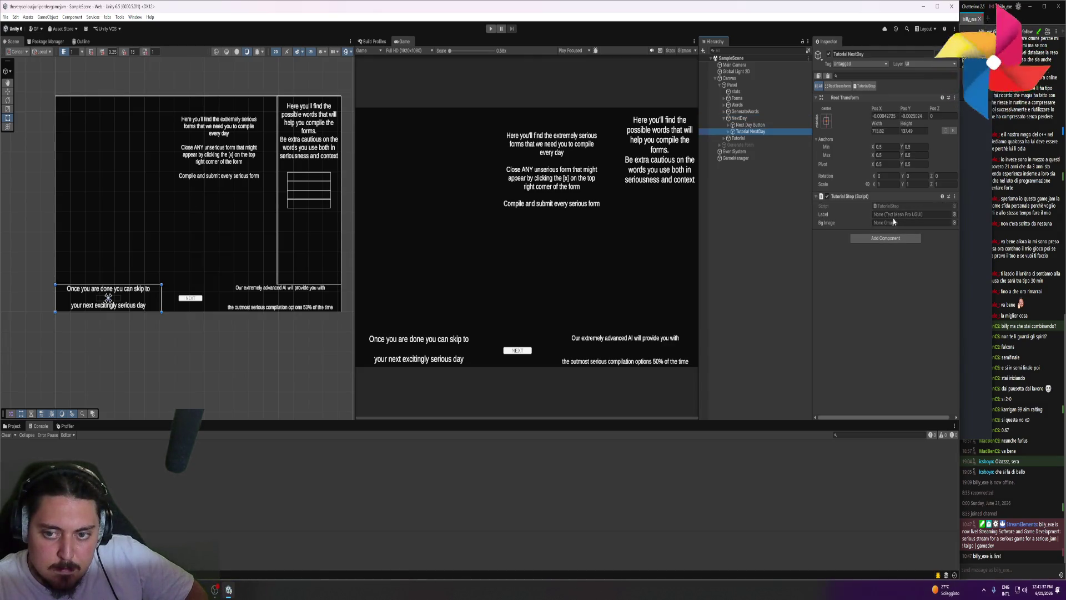
click(732, 133)
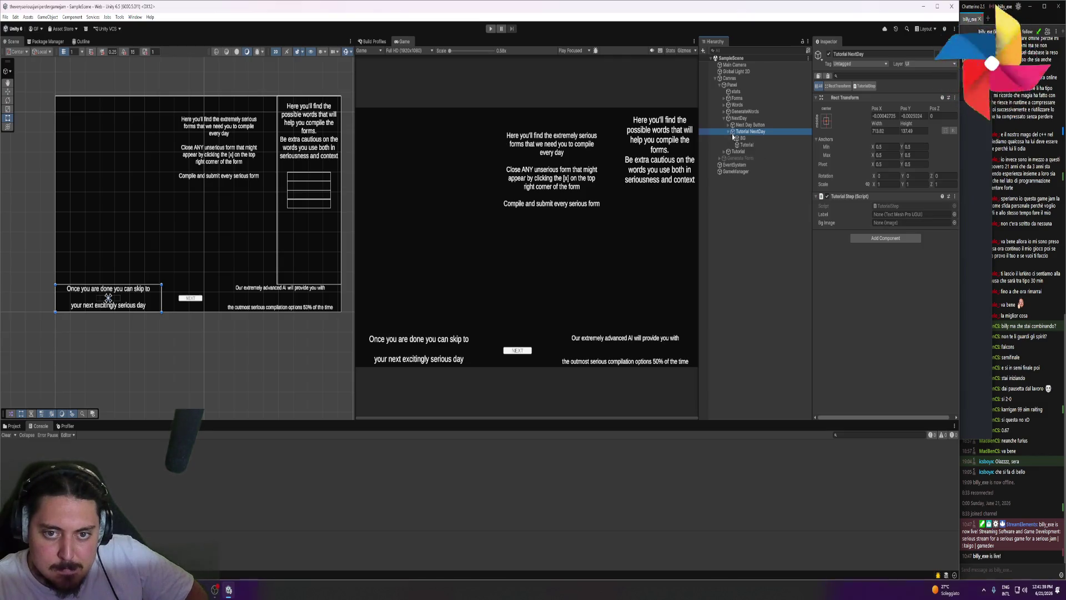
click(745, 138)
click(747, 145)
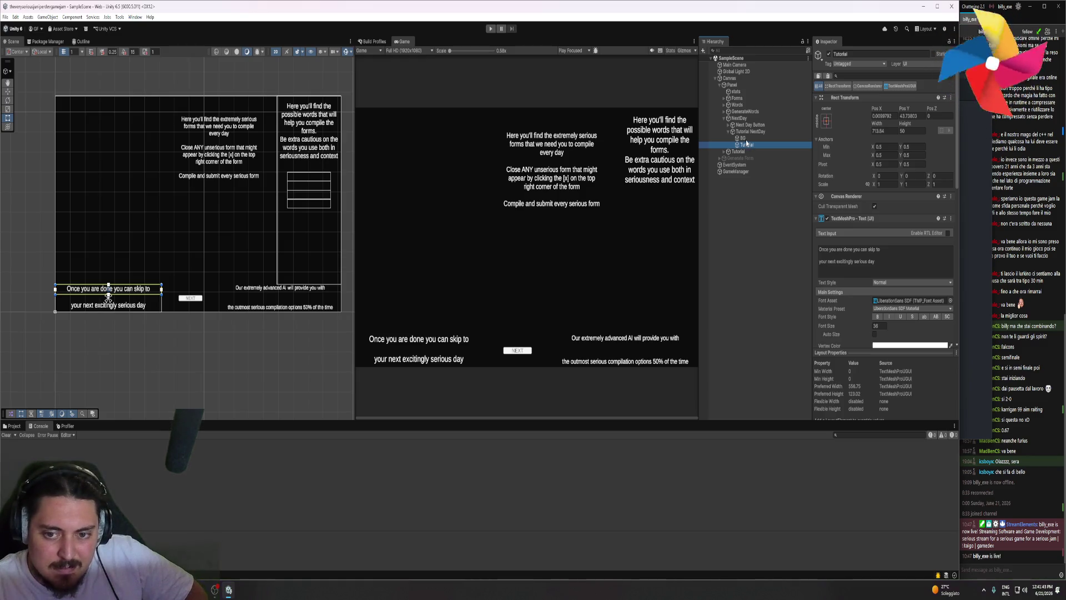
click(731, 138)
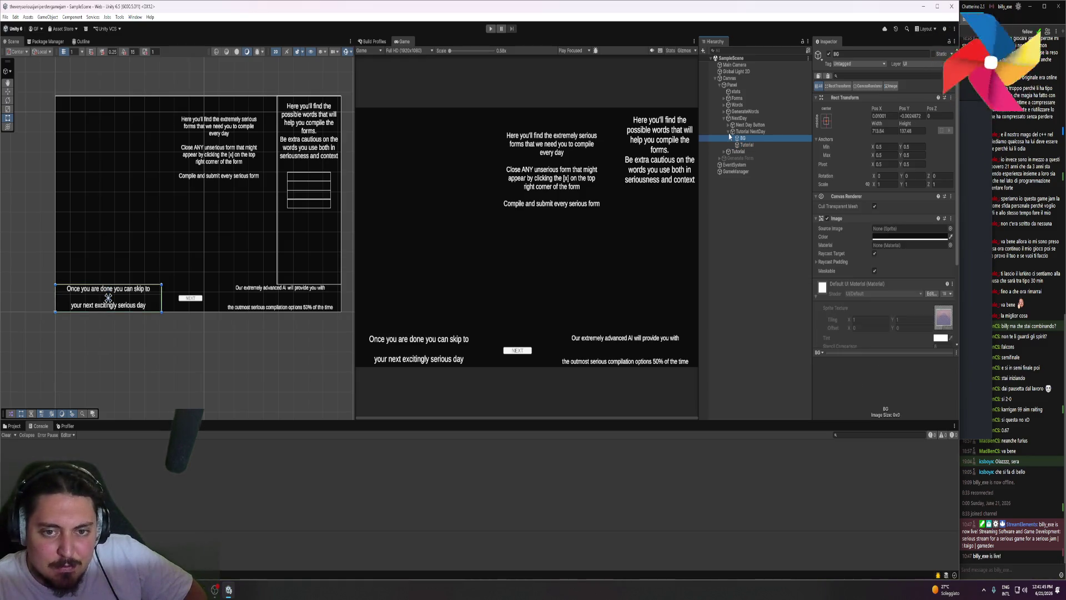
- Drag the Tutorial text into Tutorial NextDay's Label field, then check the Next Day Button
click(739, 118)
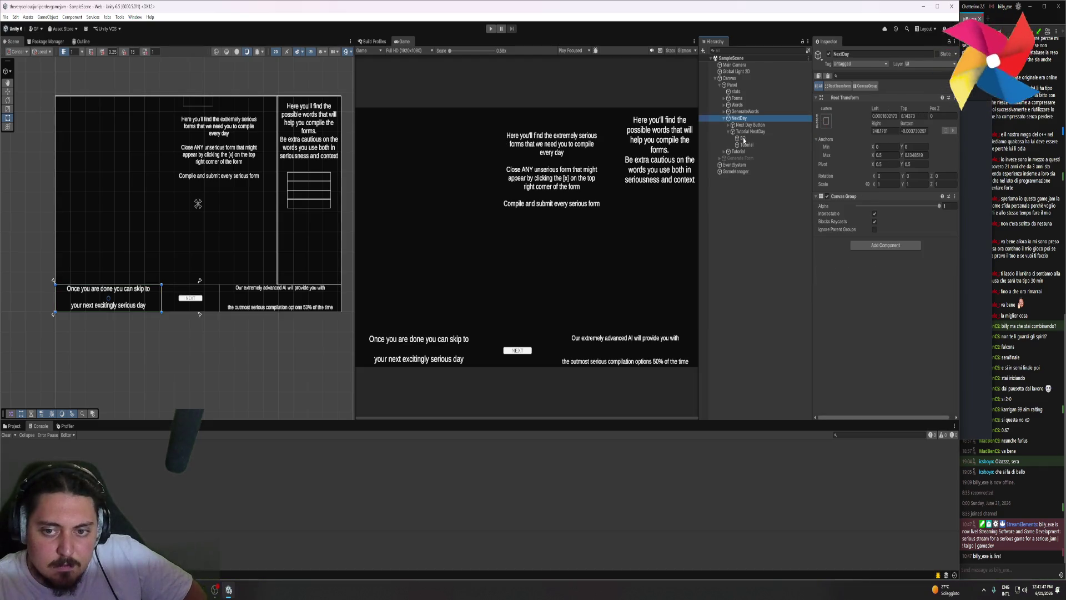
click(753, 132)
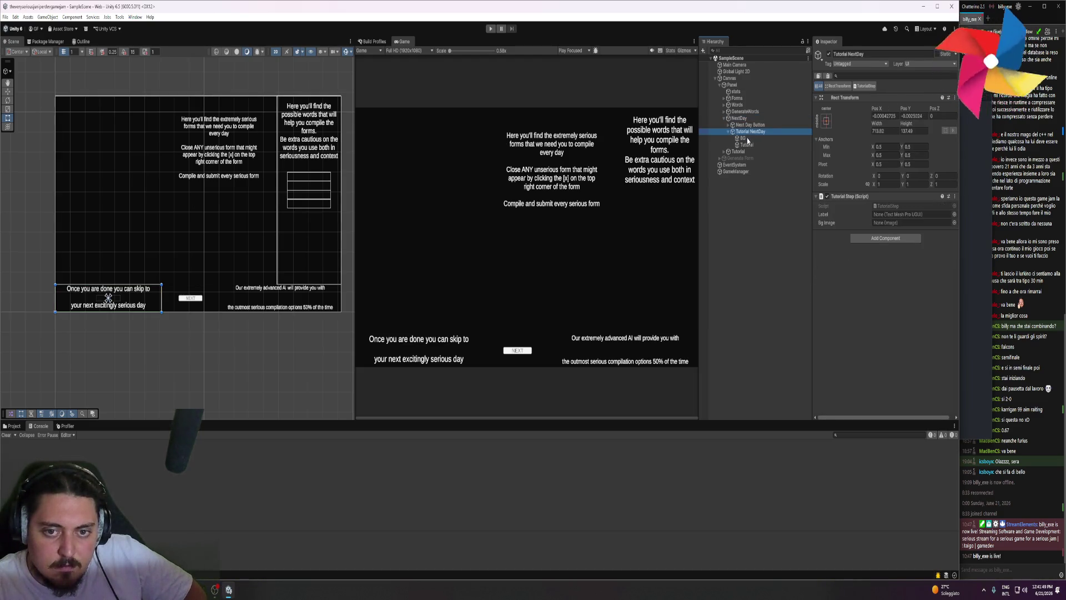
mouse_move(747, 144)
mouse_down()
mouse_move(867, 206)
mouse_move(913, 215)
mouse_up()
click(749, 132)
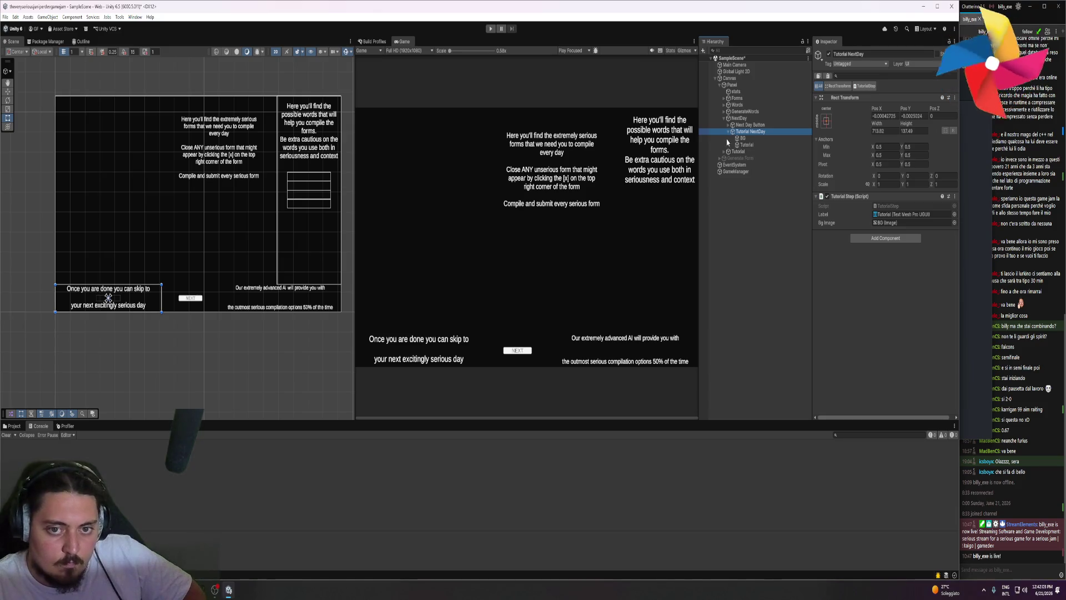
click(745, 125)
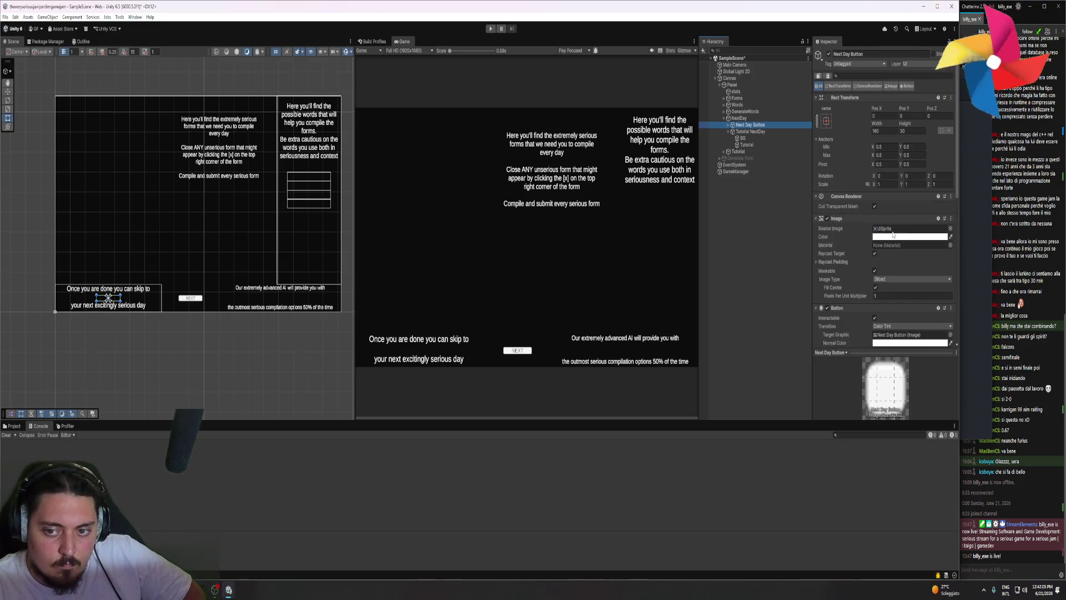
scroll(844, 199, down, 3)
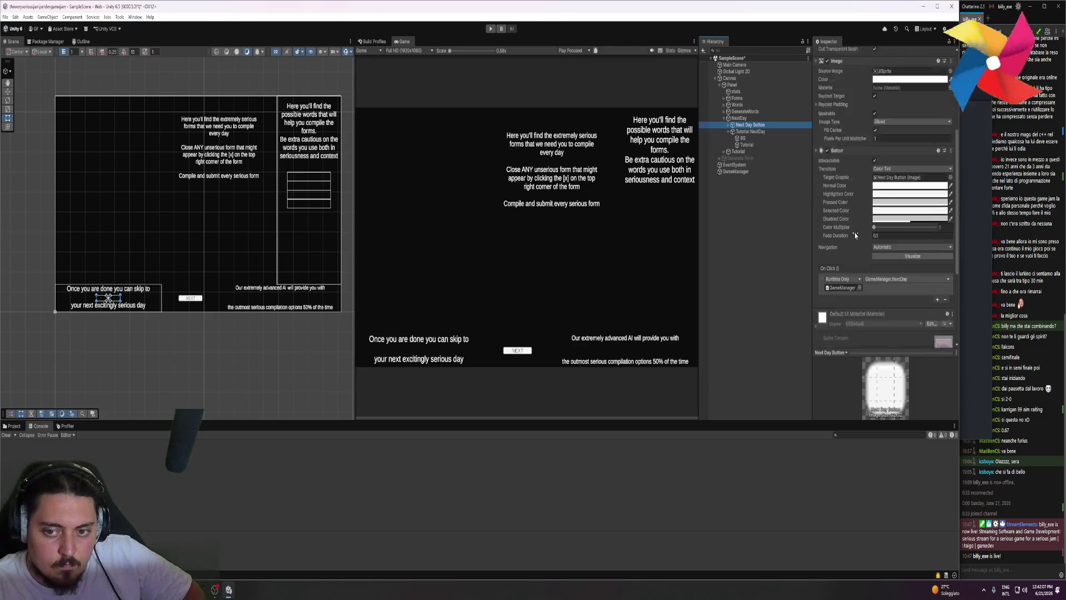
click(746, 132)
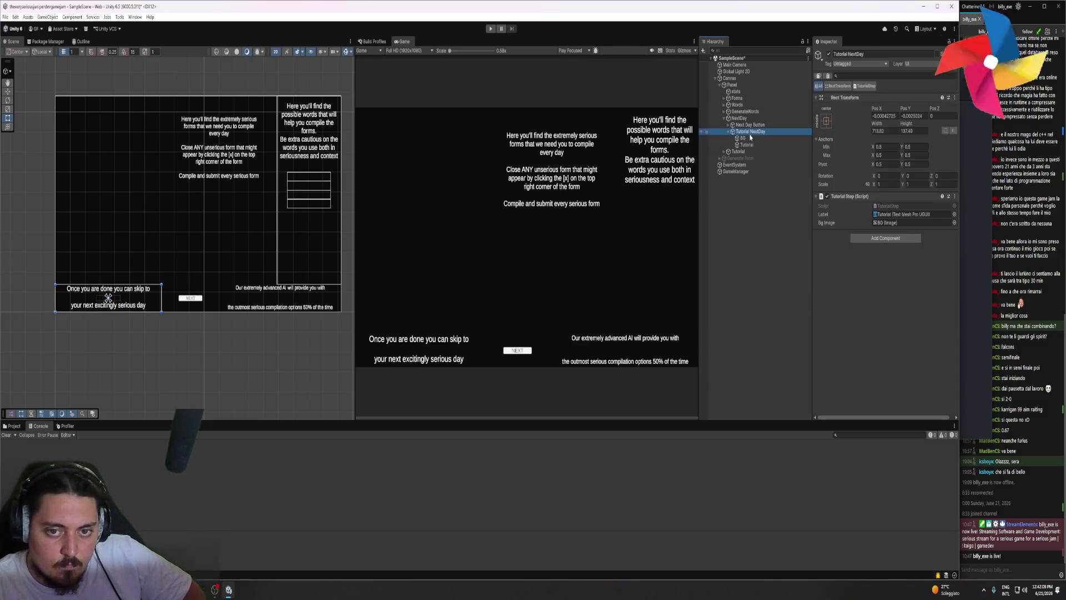
- Run and stop the game, then open the NullReference error at TutorialManager.cs line 56
click(490, 29)
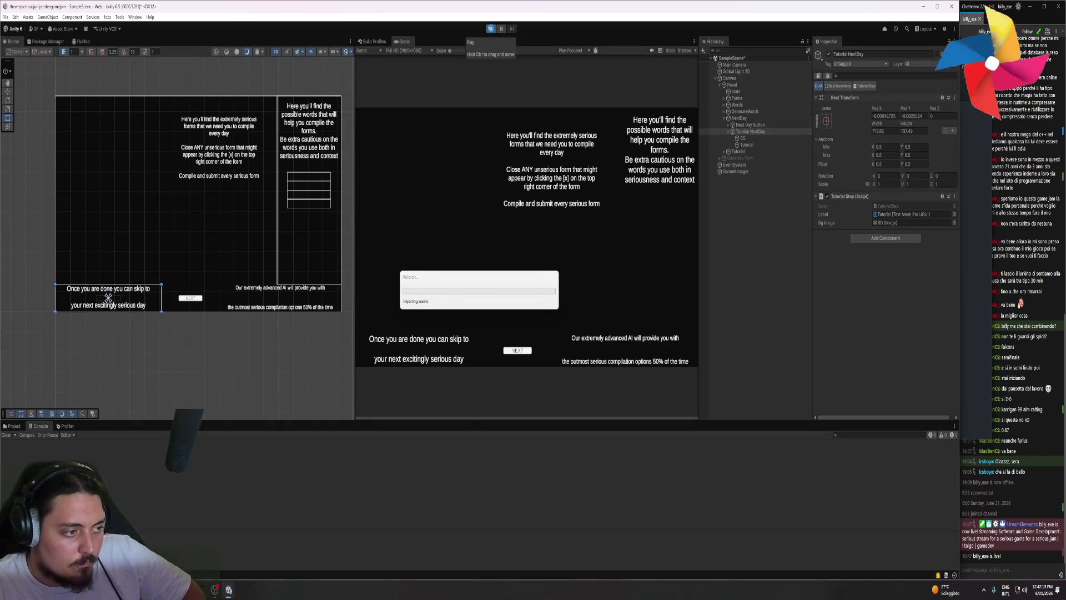
click(491, 29)
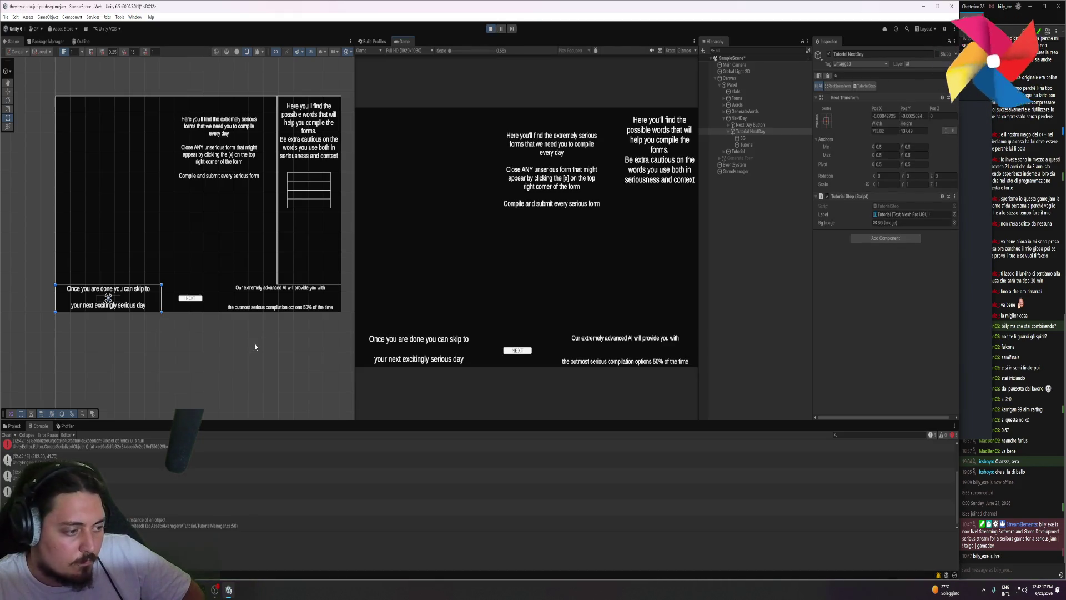
double_click(145, 523)
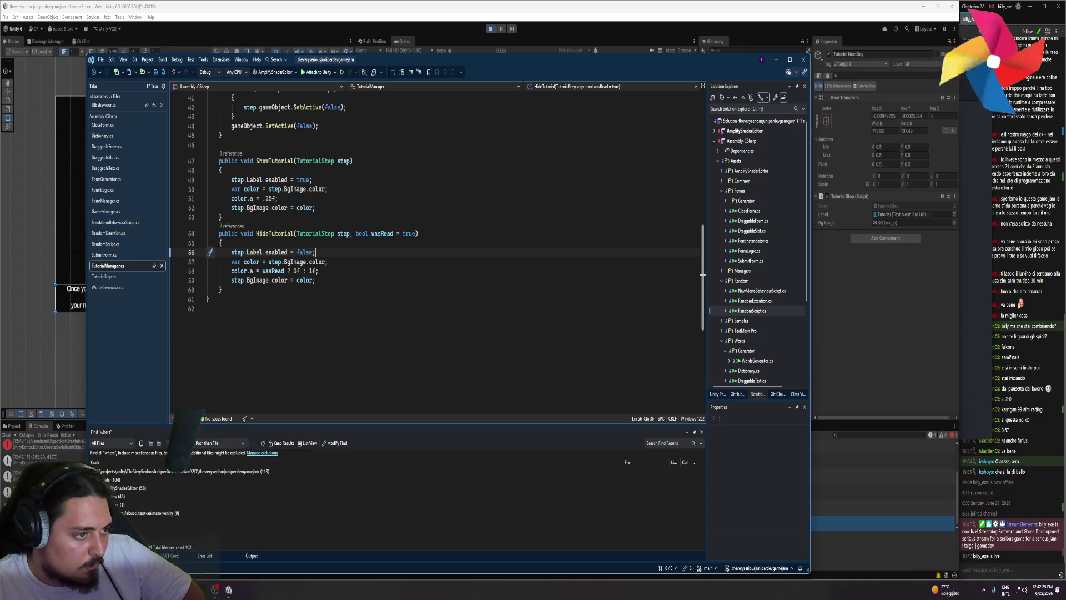
key(alt+Tab)
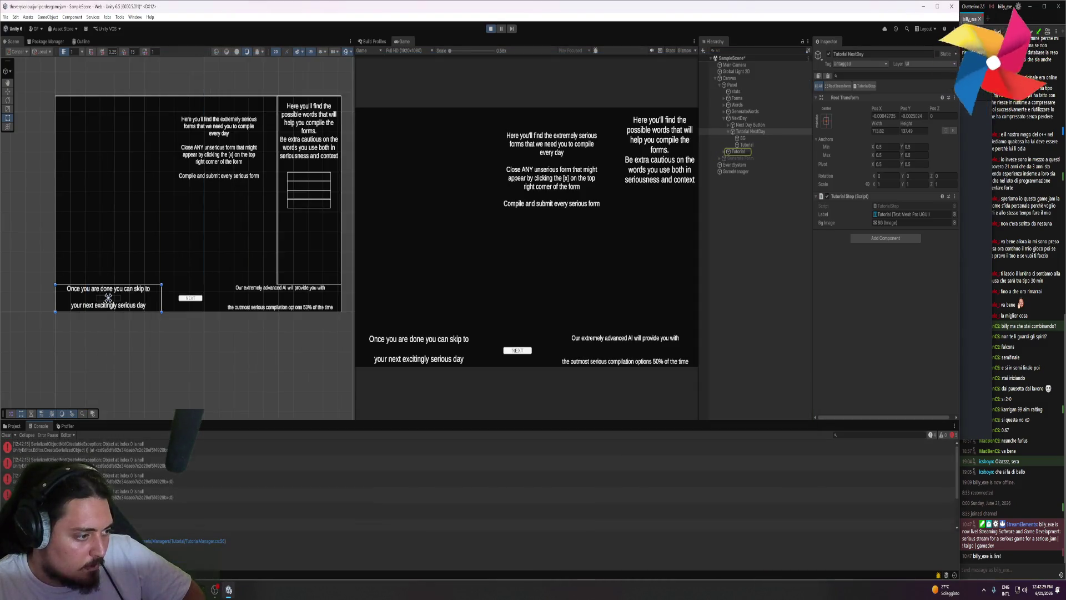
- Open another error's source, then set a breakpoint on line 56 of TutorialManager.cs
double_click(135, 467)
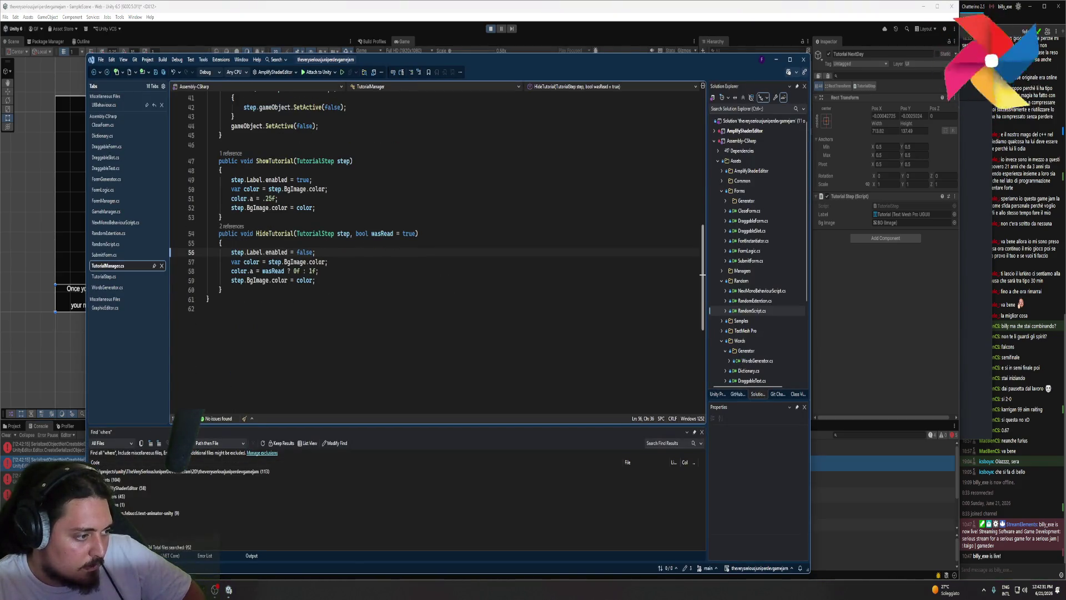
key(alt+Tab)
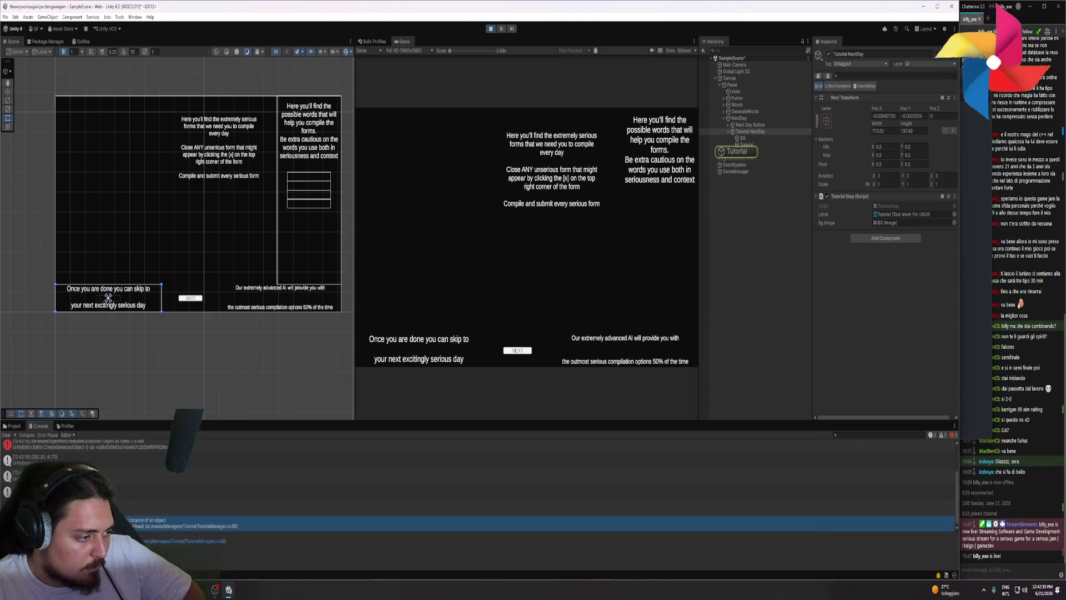
key(alt+Tab)
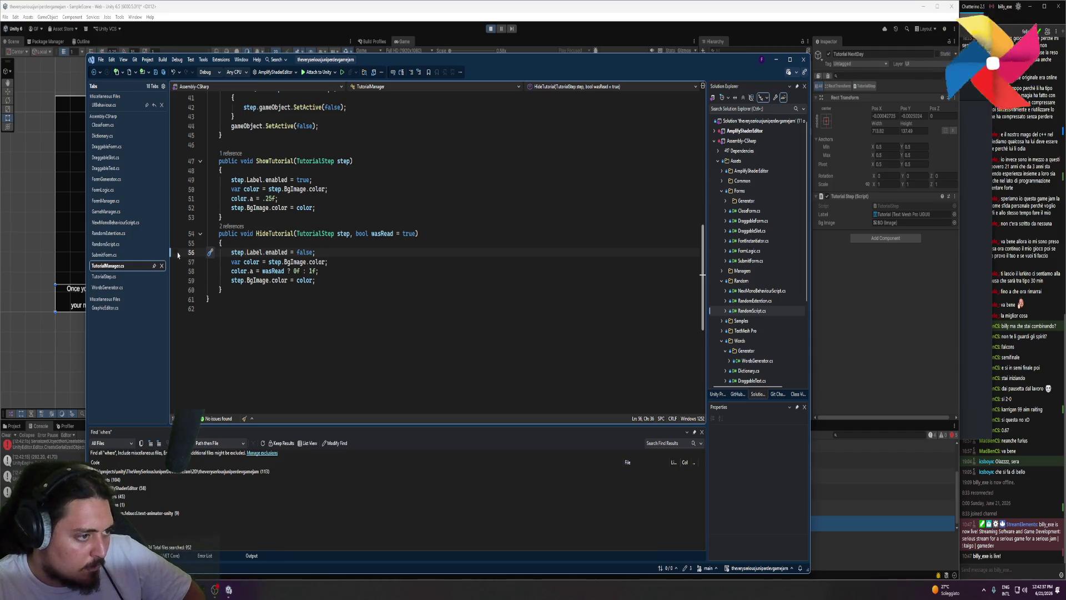
click(176, 253)
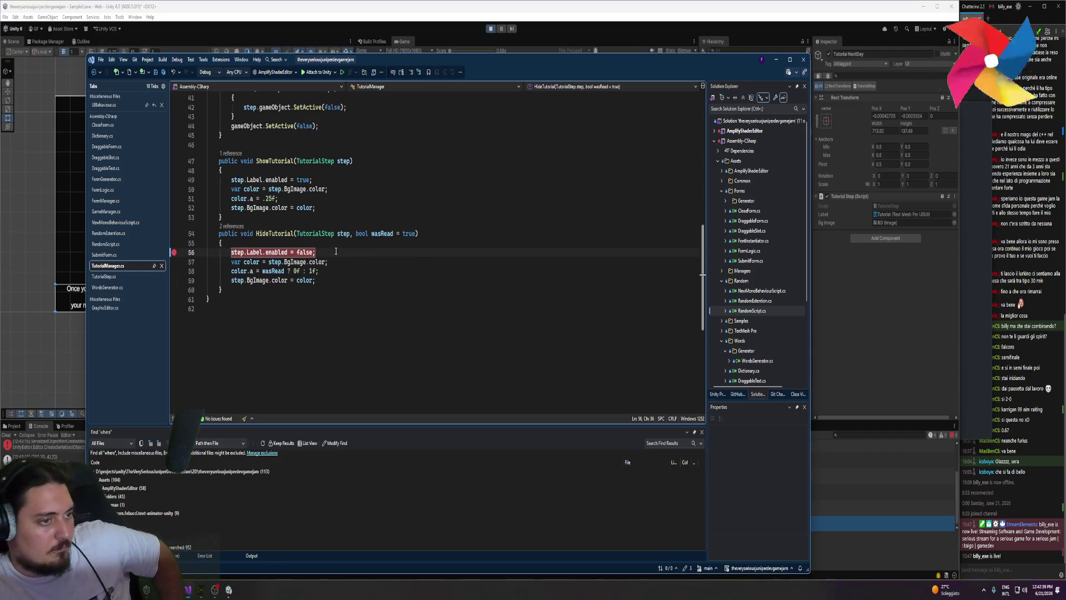
- Attach the debugger to Unity, play the game, and confirm step.Label is null at the breakpoint
mouse_move(320, 233)
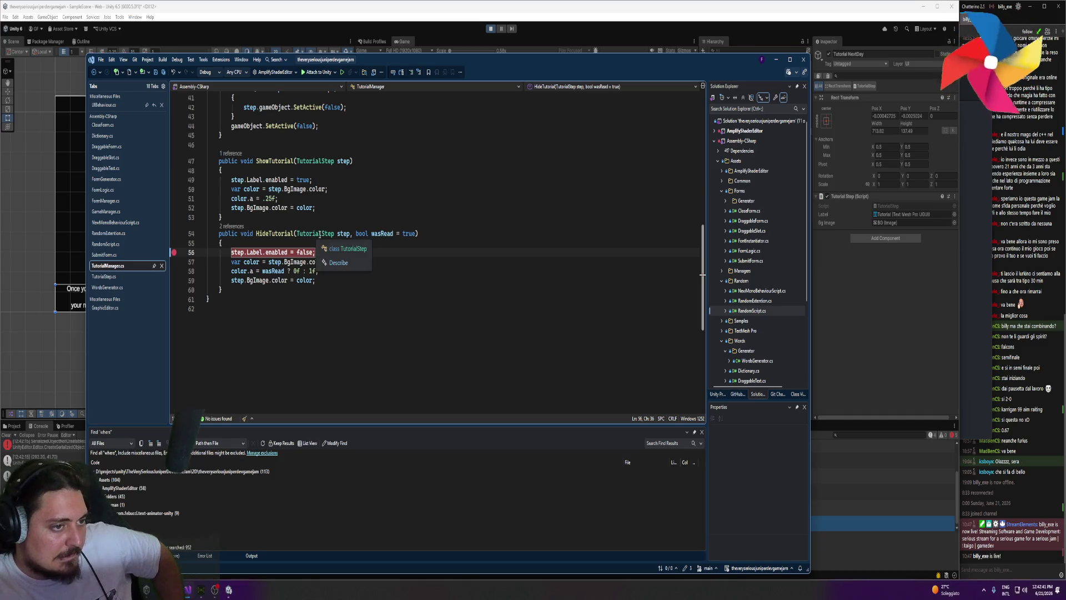
click(317, 73)
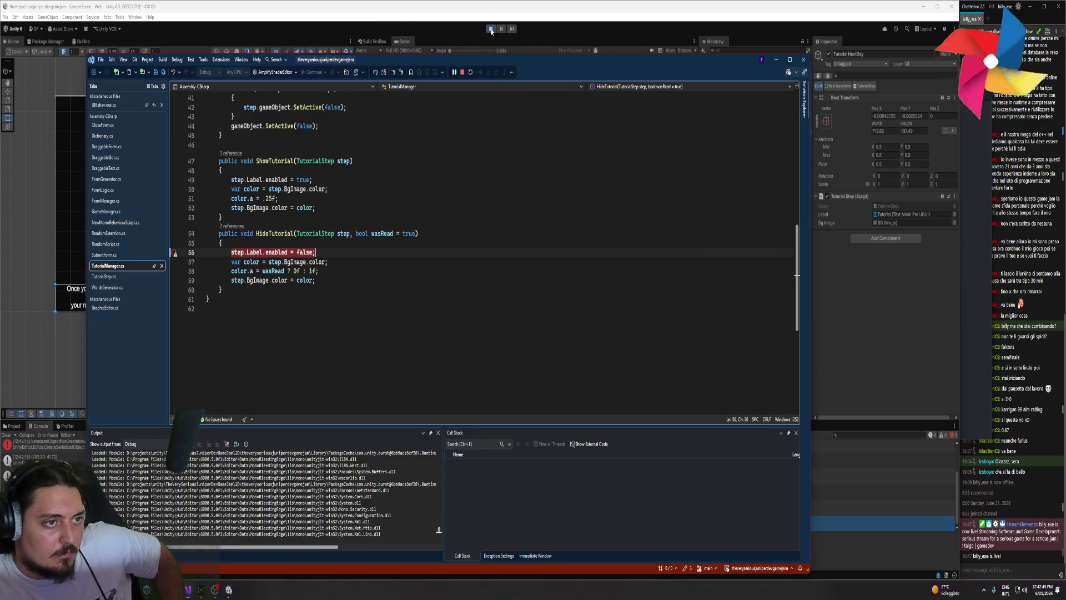
click(490, 29)
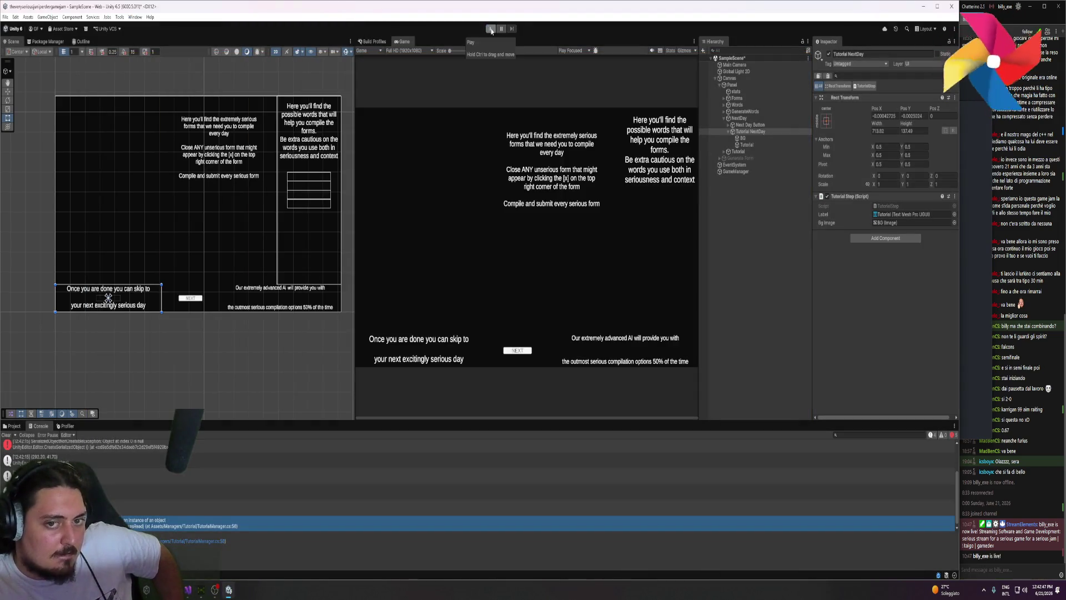
click(491, 29)
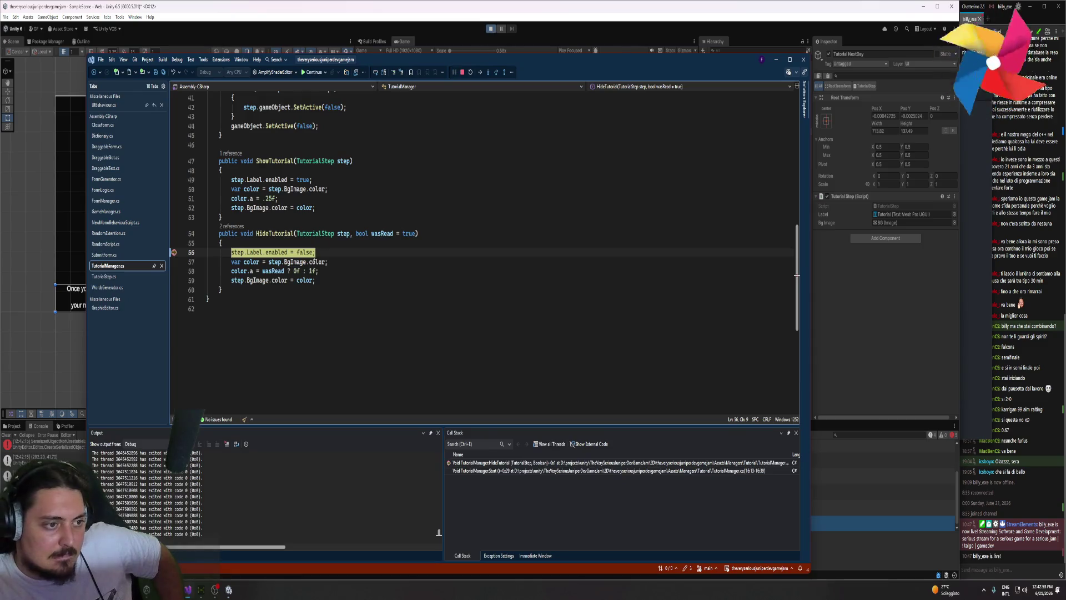
mouse_move(275, 251)
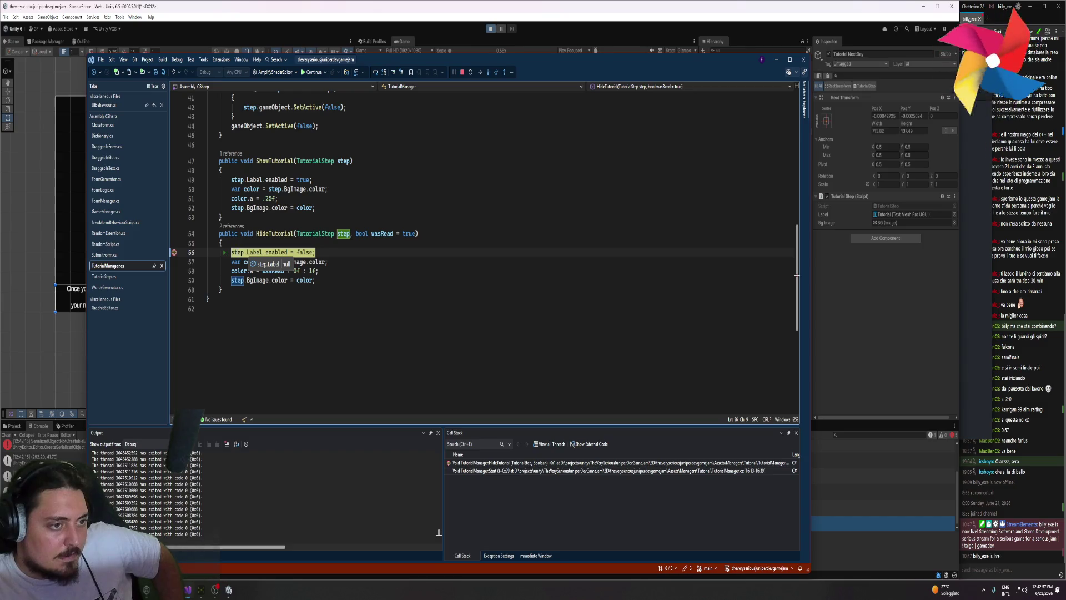
mouse_move(344, 234)
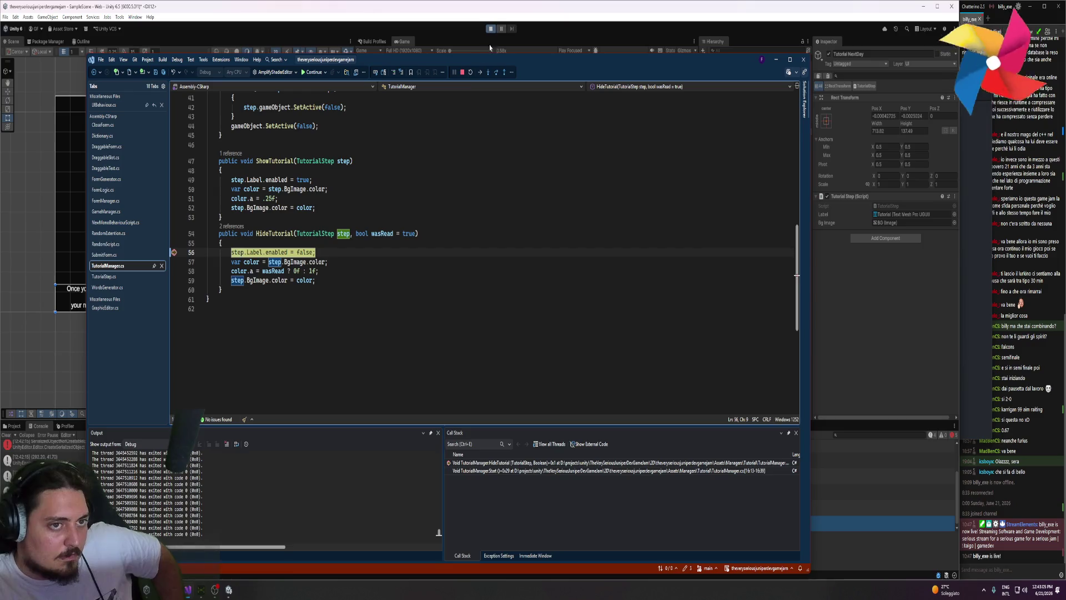
click(462, 71)
- Stop debugging, collapse NextDay, expand Forms and Tutorial Forms, then scroll to TutorialManager.cs's top
click(30, 99)
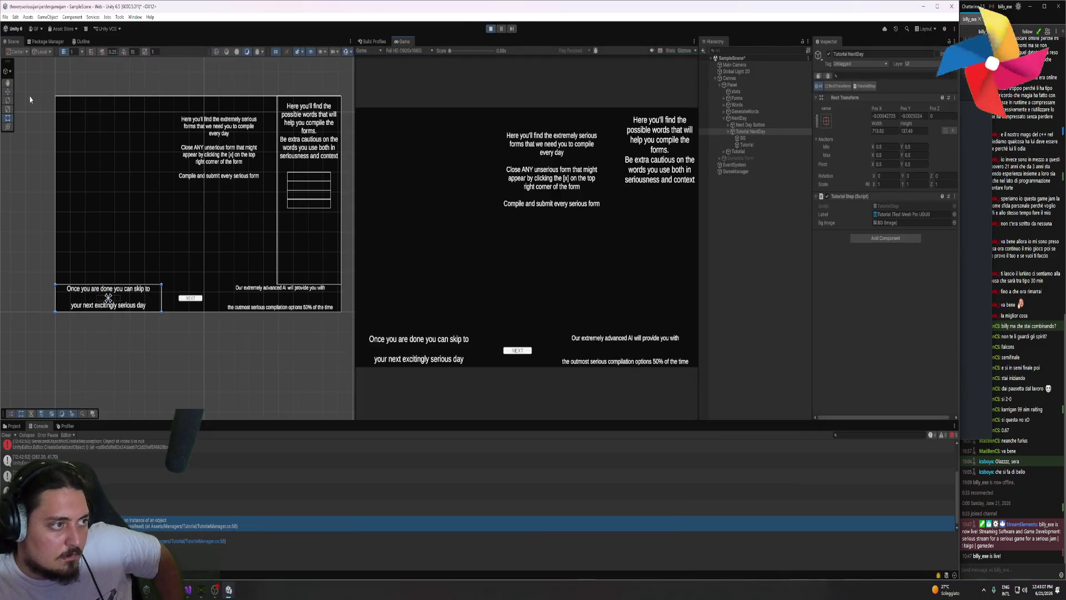
click(725, 118)
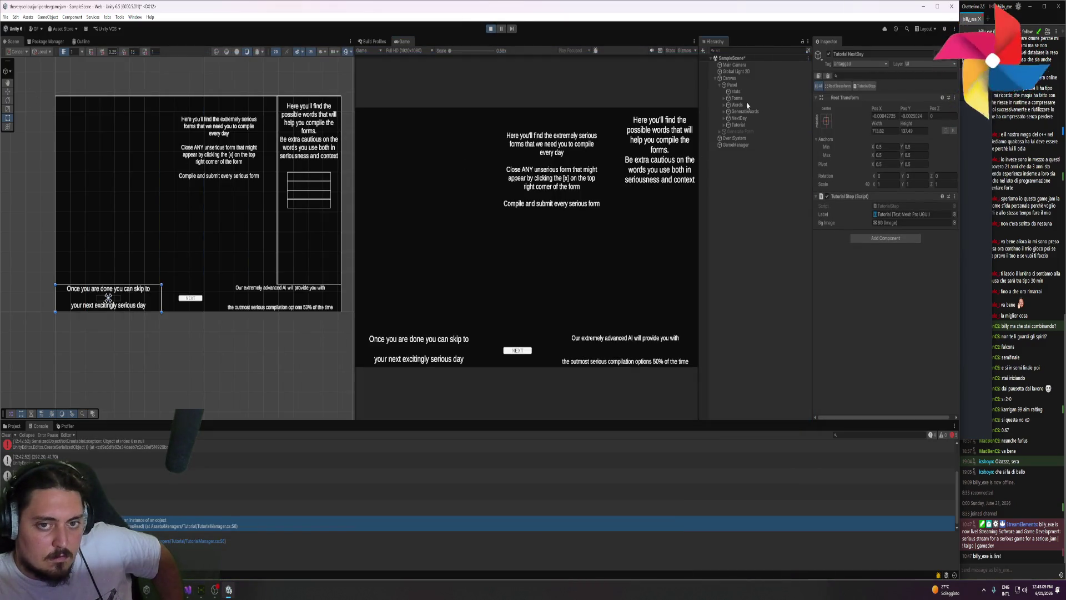
click(736, 98)
click(725, 99)
click(744, 113)
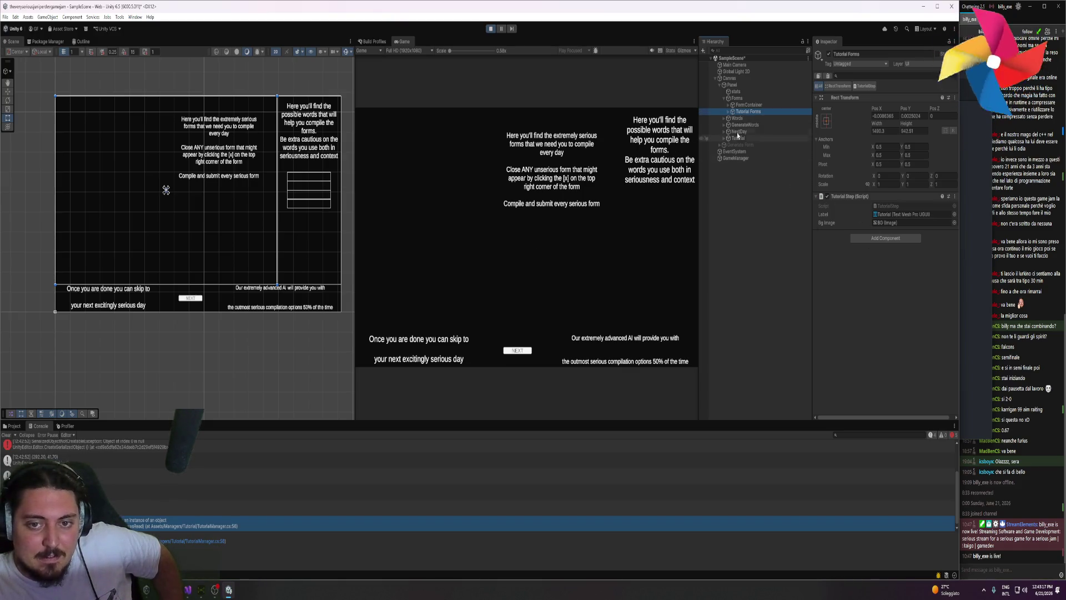
click(728, 112)
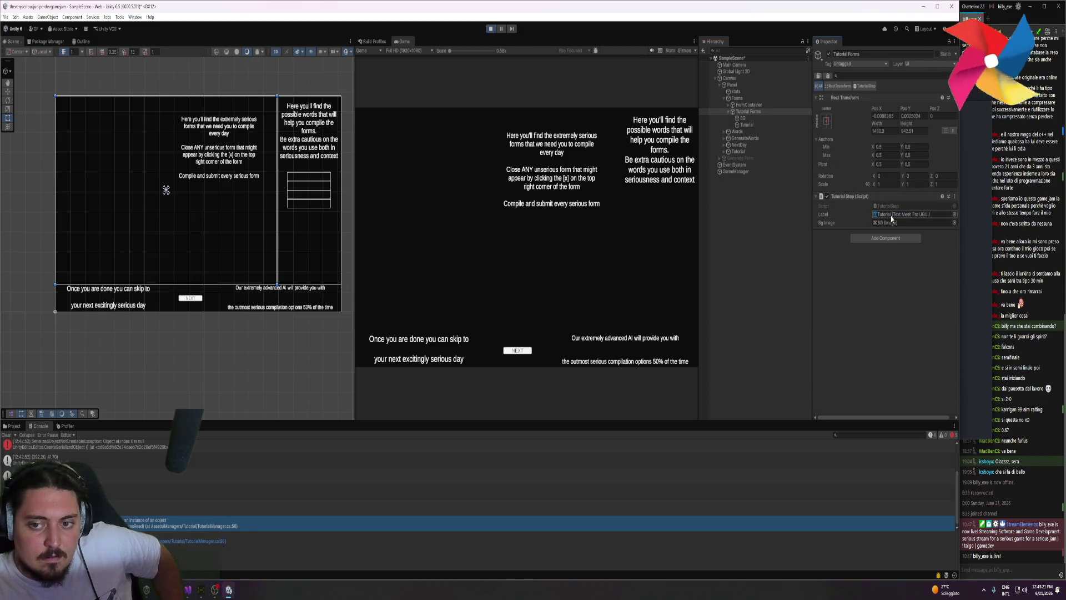
key(alt+Tab)
scroll(317, 280, up, 10)
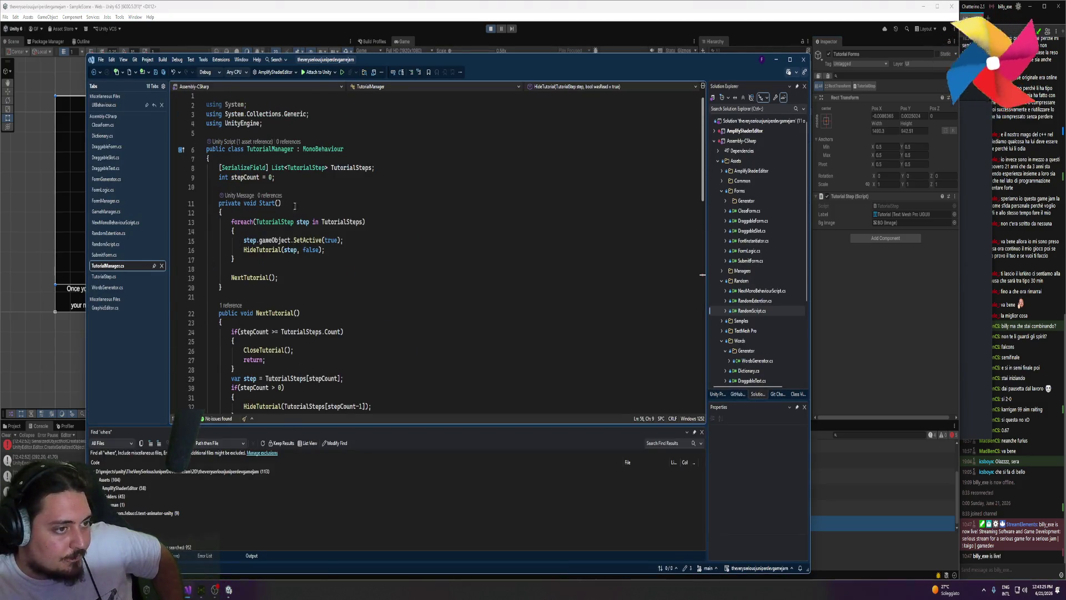
- Jump to TutorialStep's definition with F12, then bring up the Label field's options in Unity
click(292, 168)
key(F12)
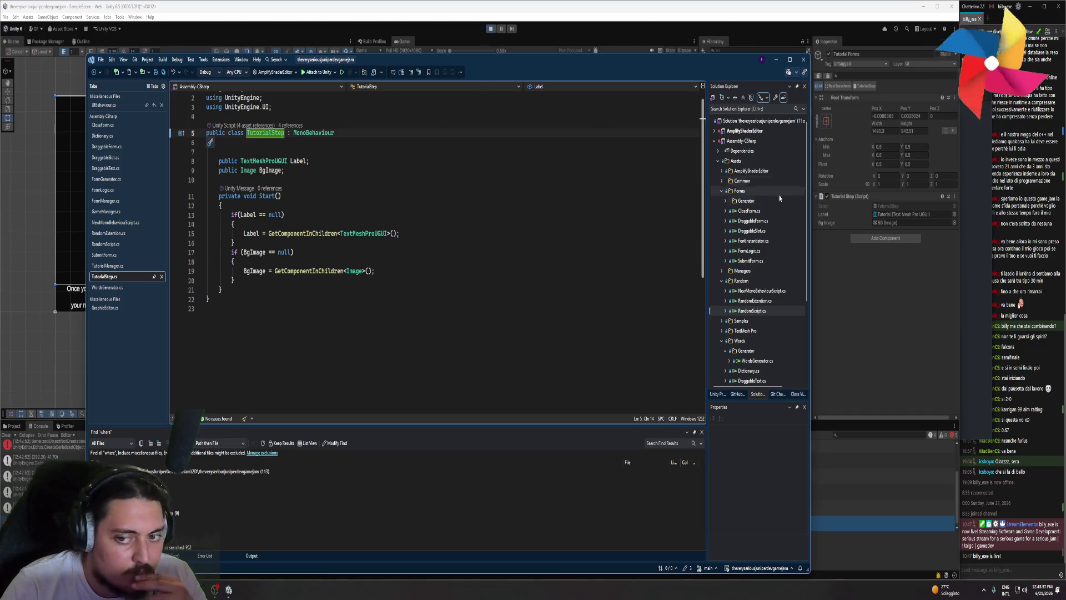
click(890, 218)
right_click(890, 217)
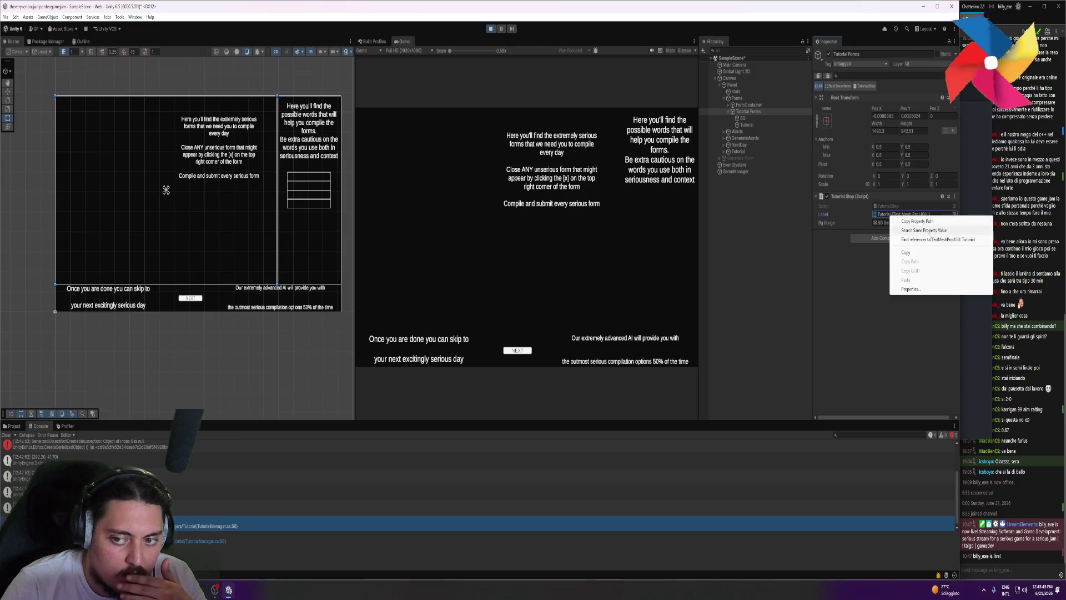
- Clear the Tutorial Forms step's Label to None, exit play mode, and return to TutorialStep.cs
click(879, 241)
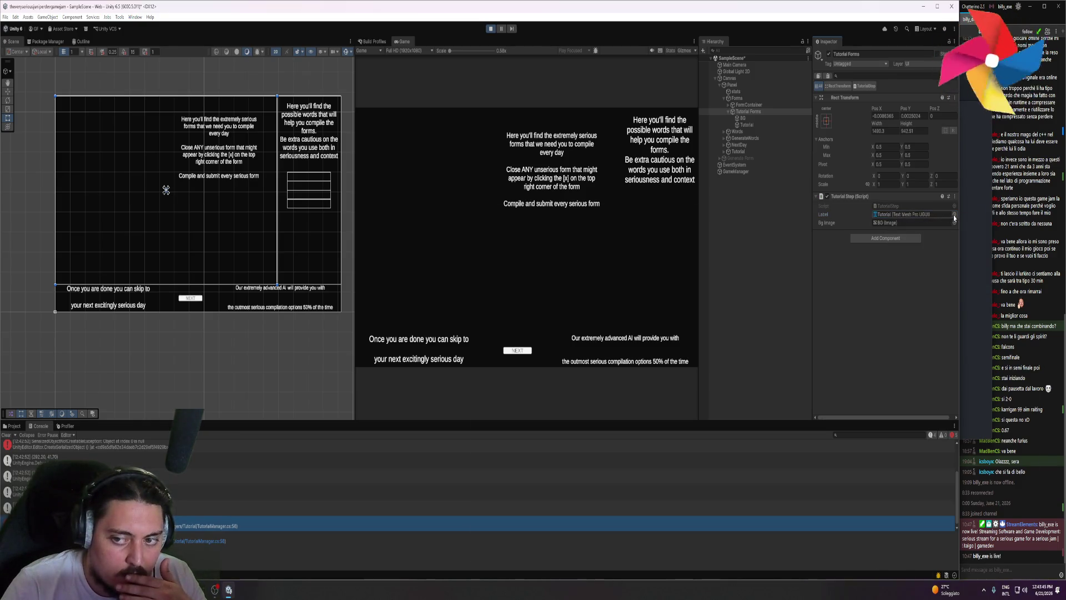
click(954, 216)
double_click(463, 223)
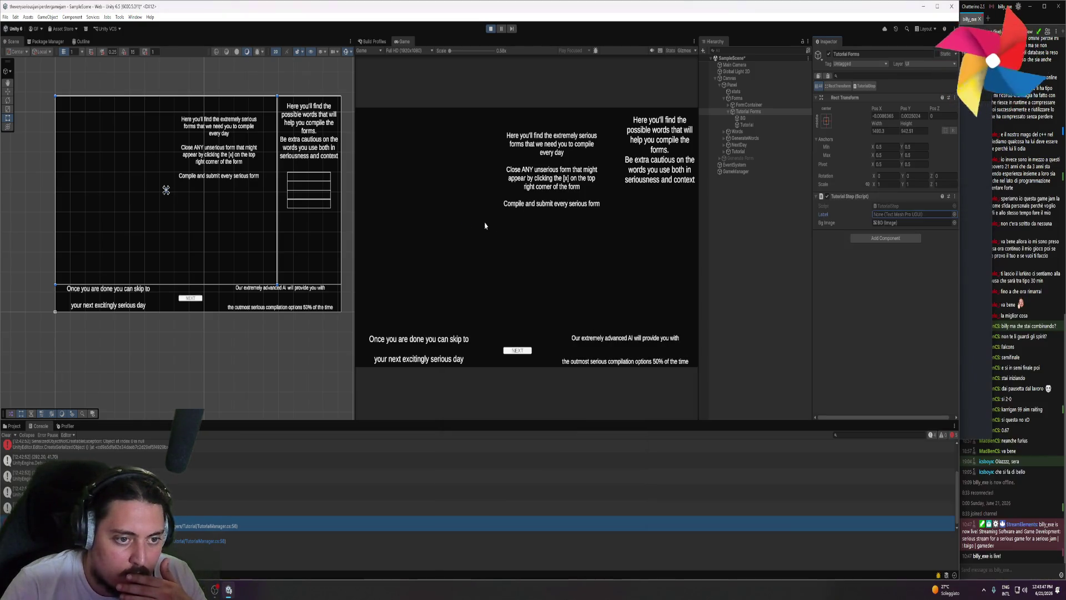
click(954, 223)
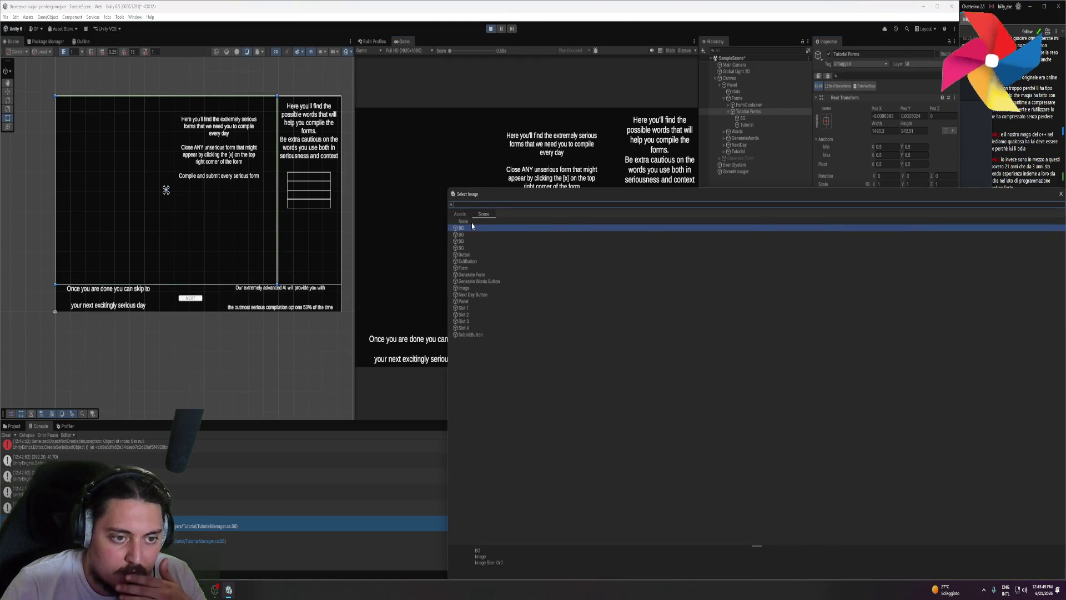
key(Escape)
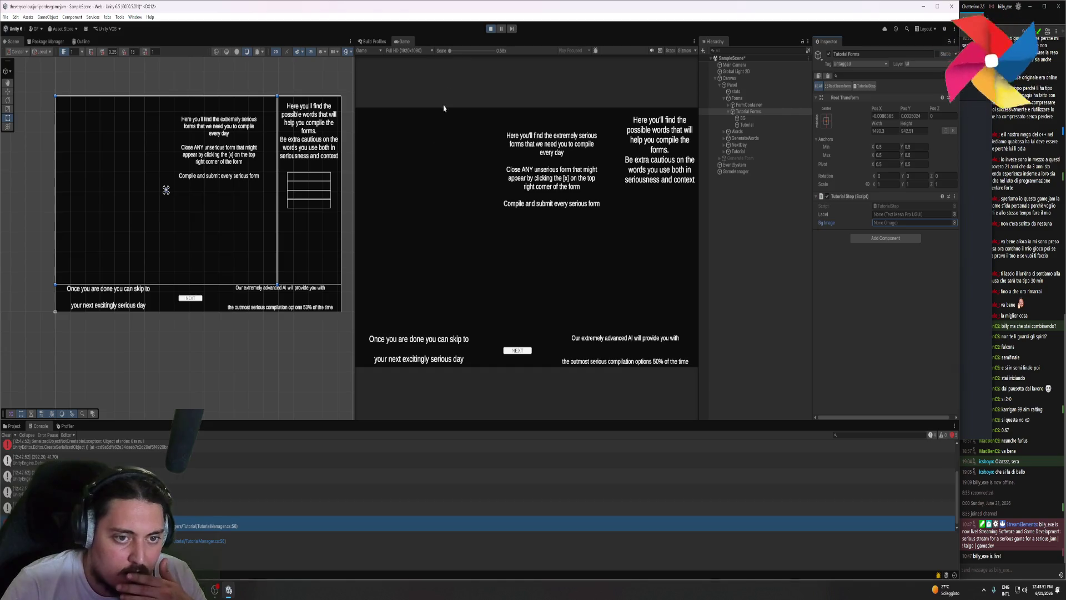
click(491, 29)
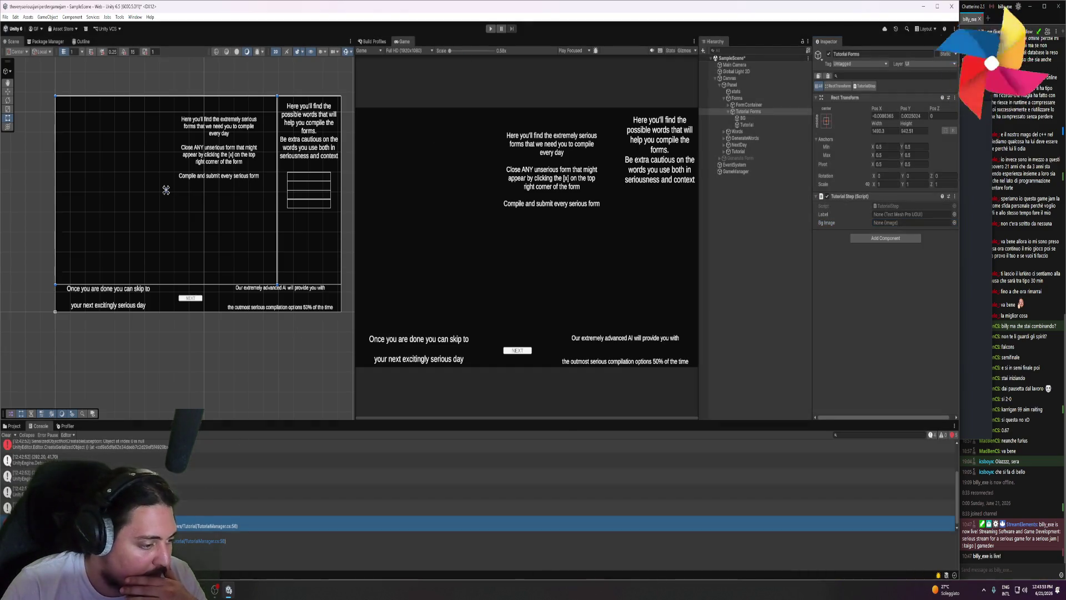
key(alt+Tab)
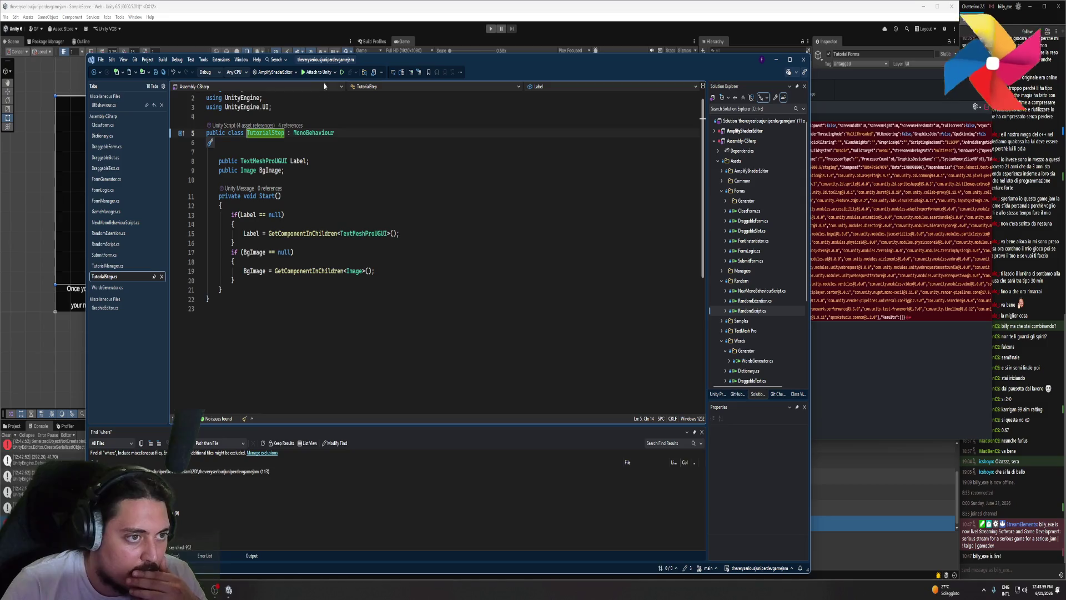
- Attach the debugger to Unity, play the game, and set a breakpoint on TutorialStep's Label null check
click(318, 72)
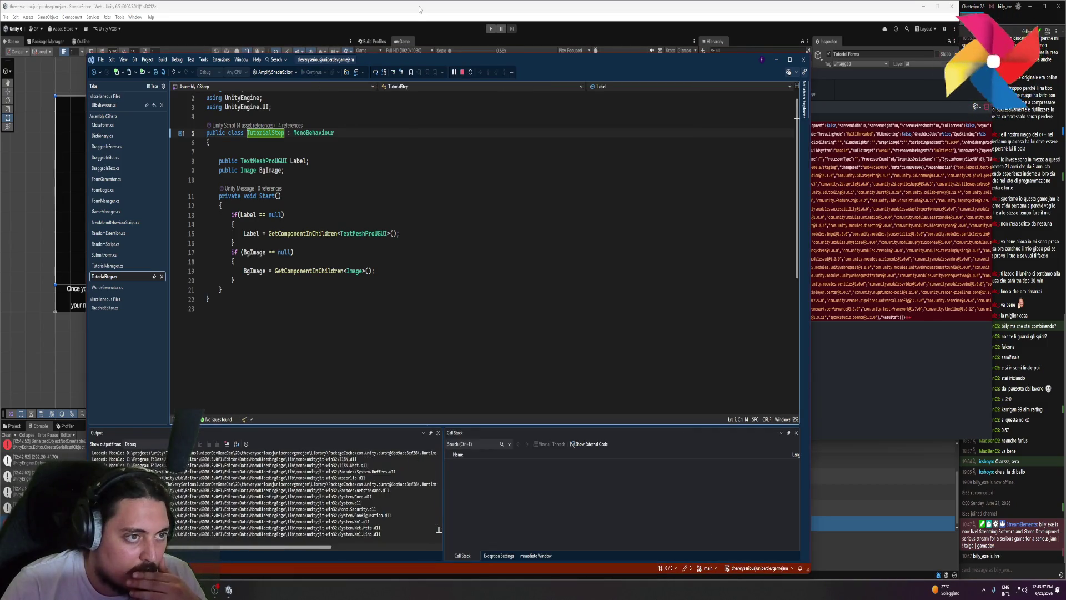
key(alt+Tab)
click(489, 30)
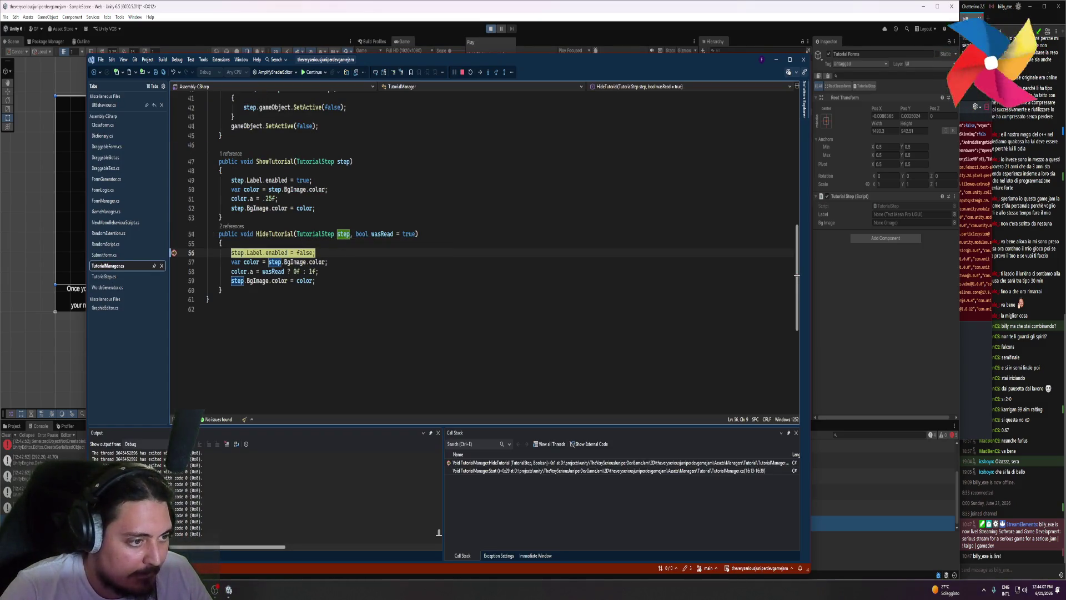
mouse_move(248, 253)
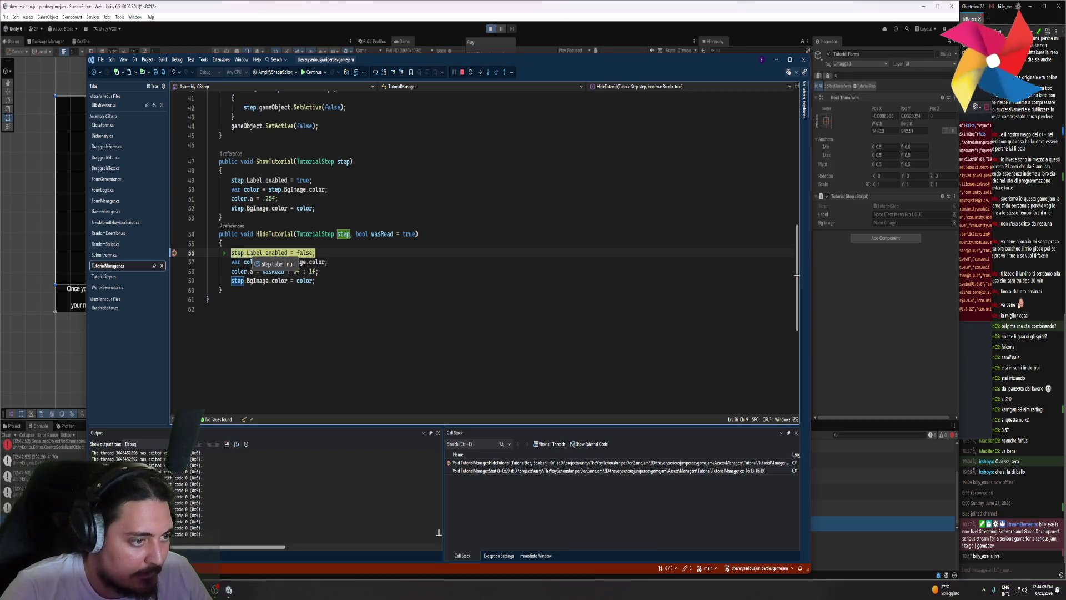
key(F12)
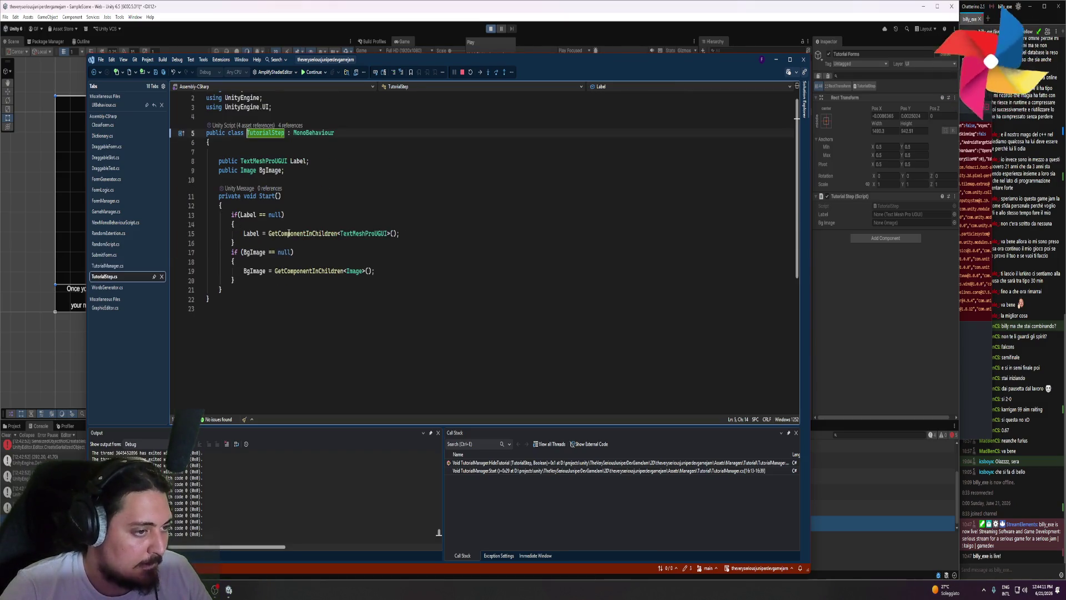
click(174, 215)
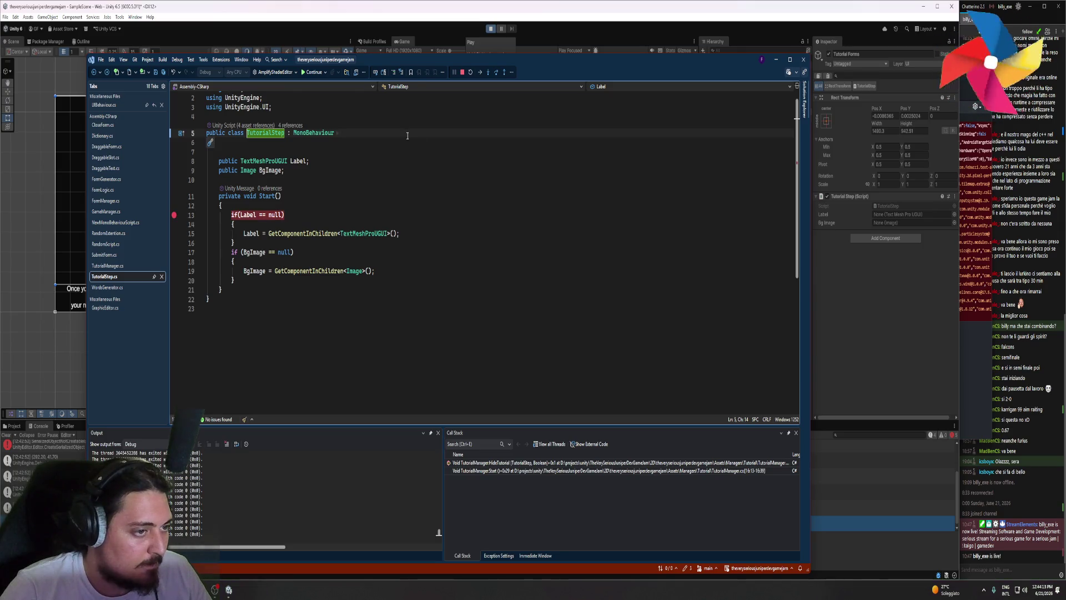
click(490, 29)
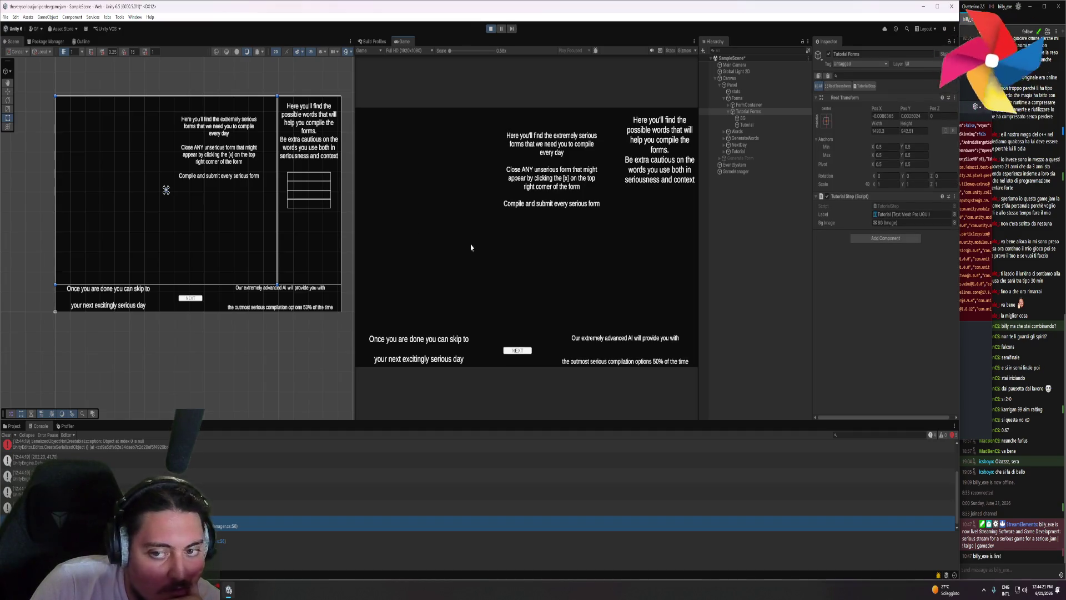
- Reattach and rerun the game, resume past the breakpoint, and assign the Tutorial text object to Label
key(alt+Tab)
click(318, 72)
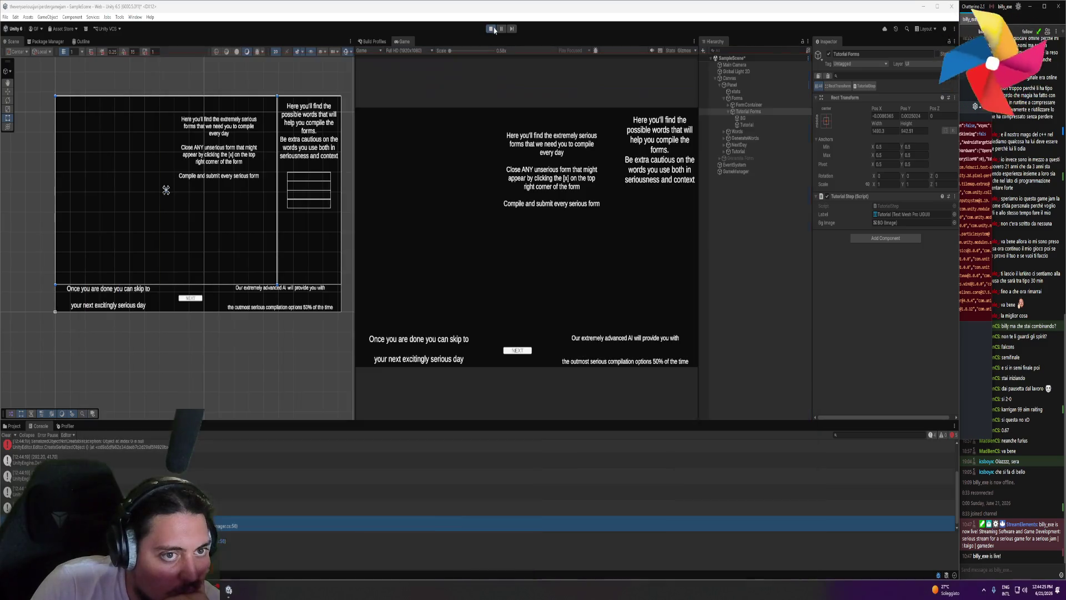
click(491, 30)
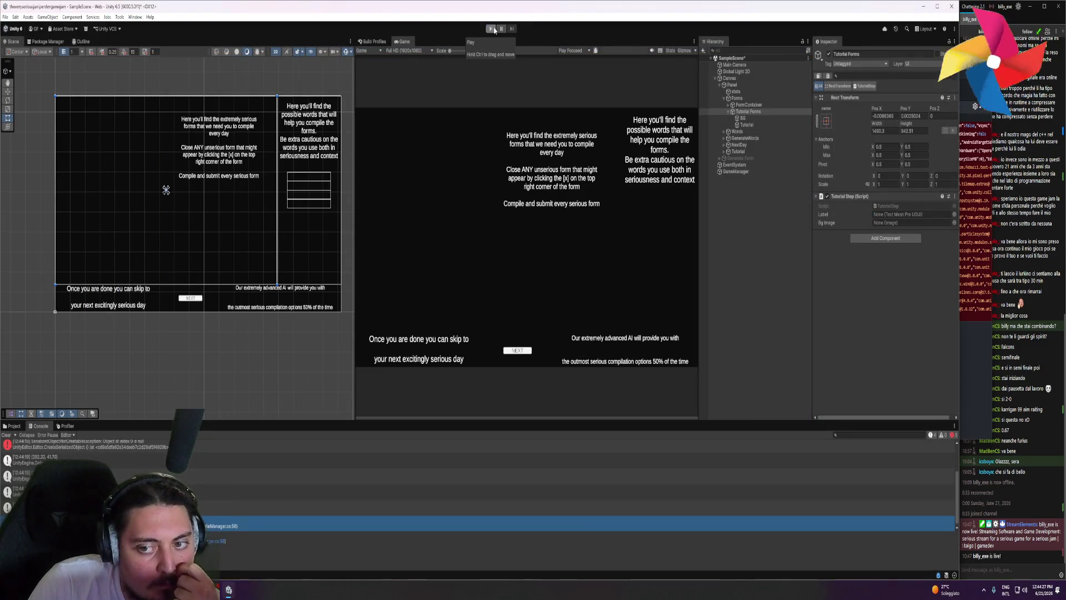
click(494, 30)
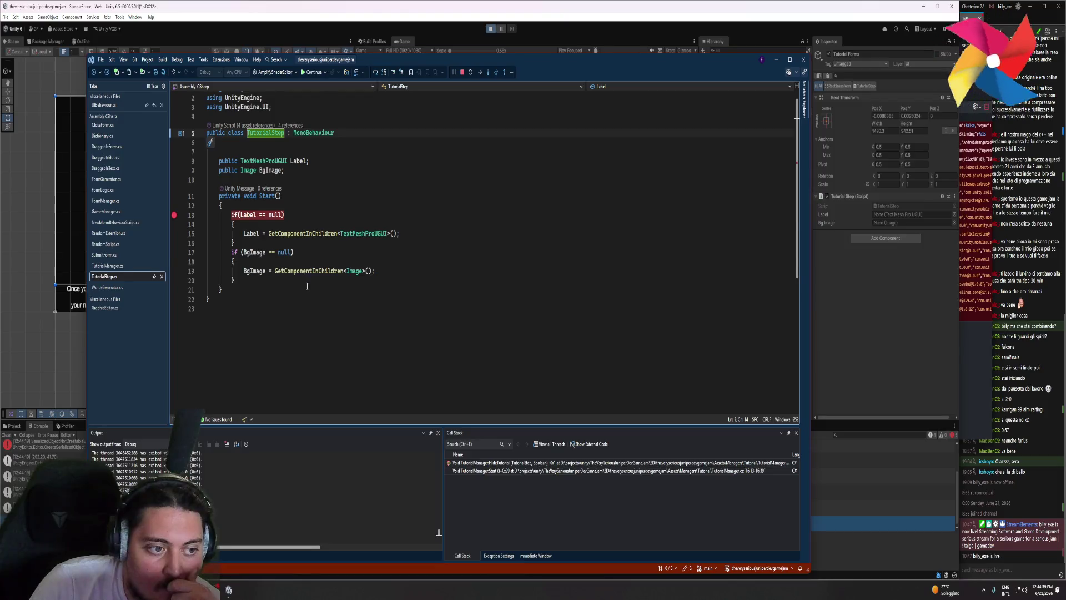
mouse_move(236, 251)
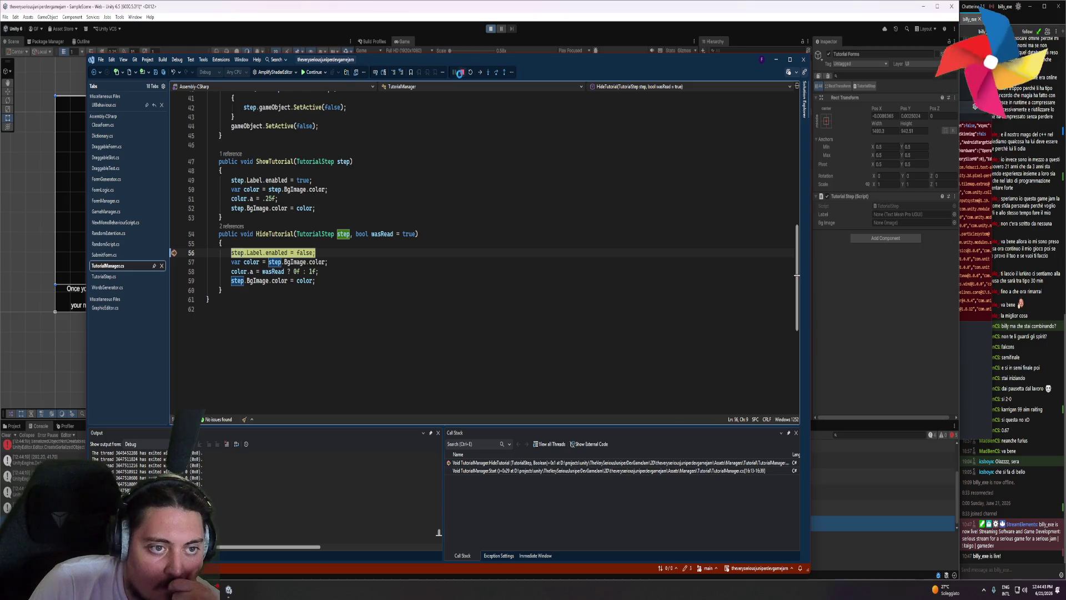
key(F5)
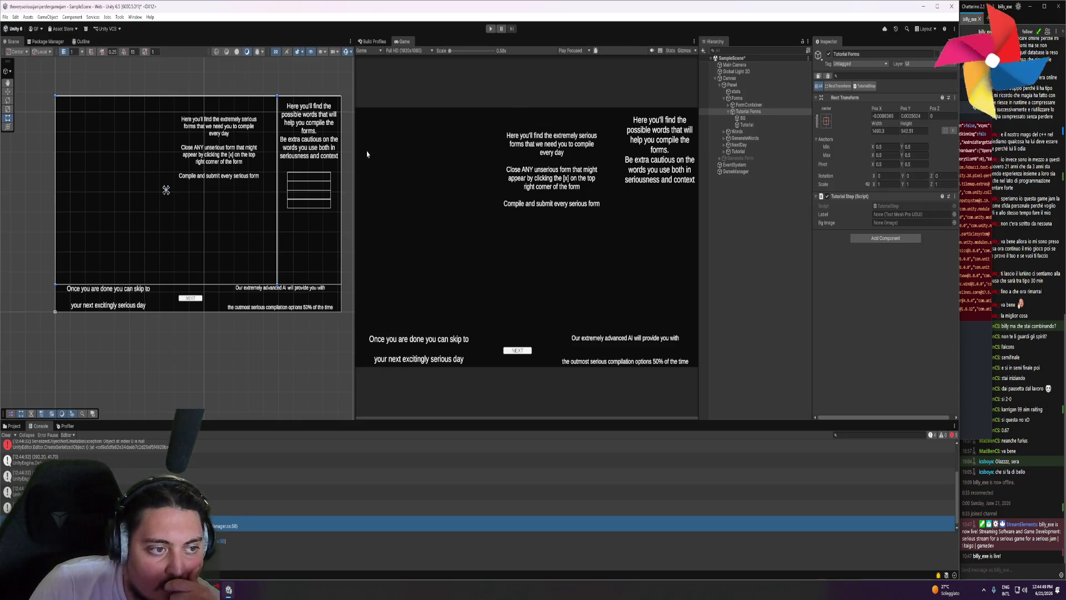
drag(749, 111, 886, 217)
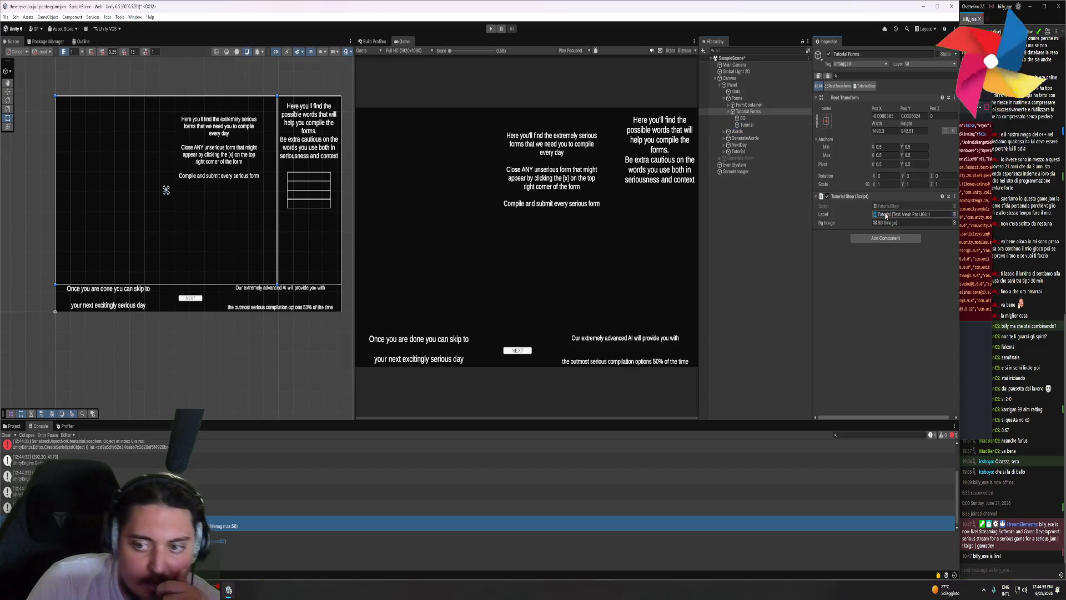
- Play again, continue past the line 56 breakpoint, and end the debugging session
click(491, 29)
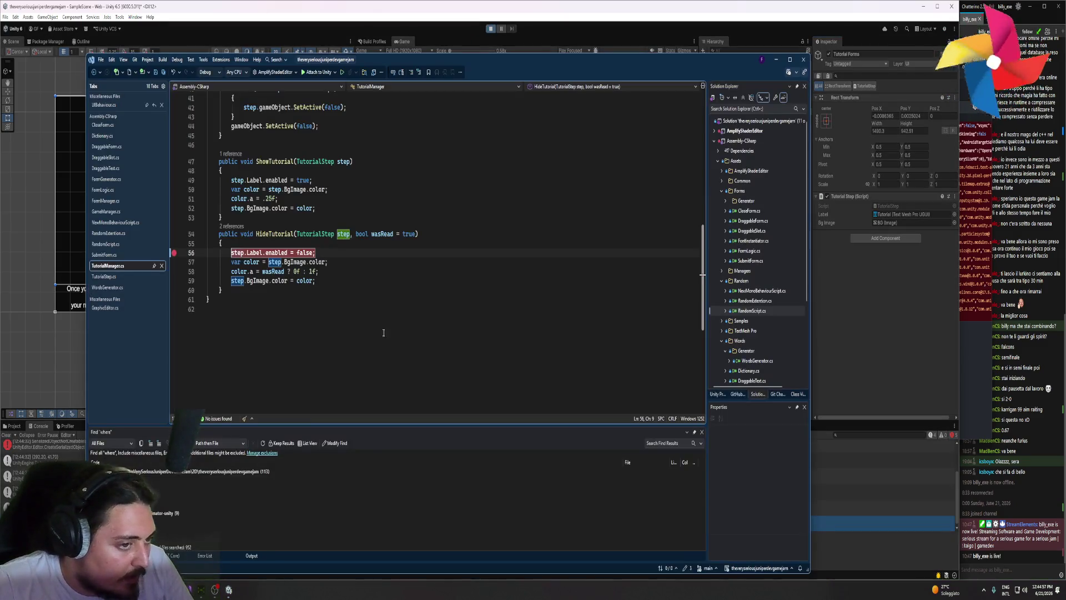
click(323, 74)
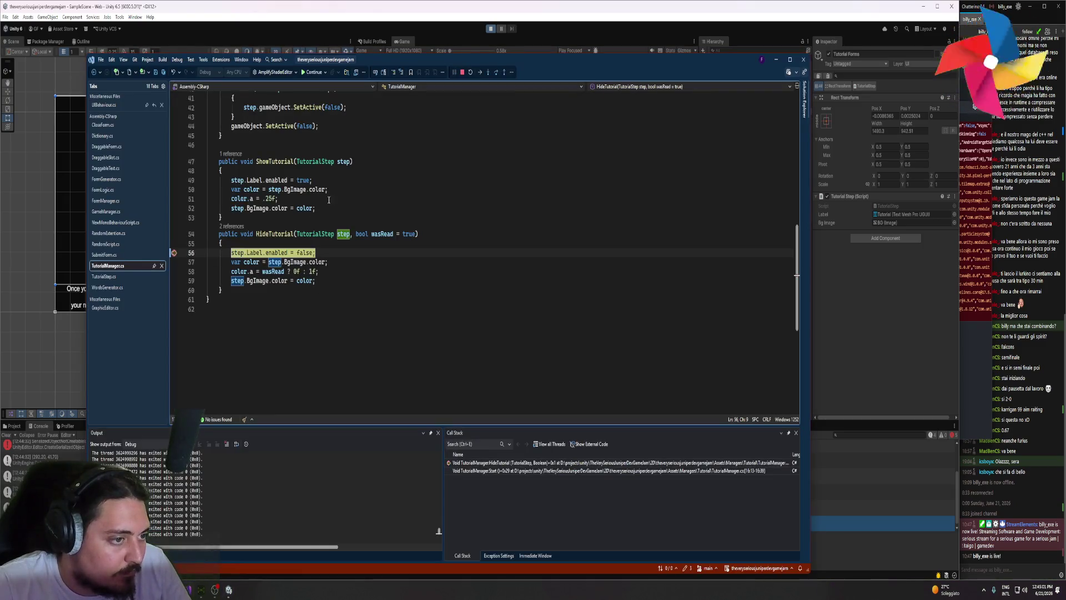
mouse_move(254, 253)
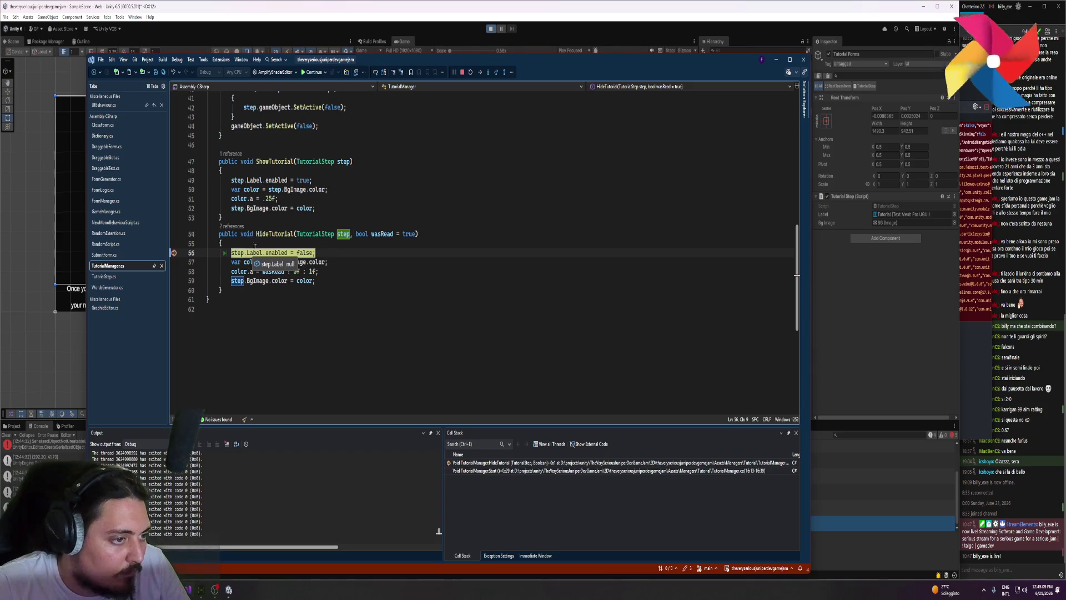
click(461, 73)
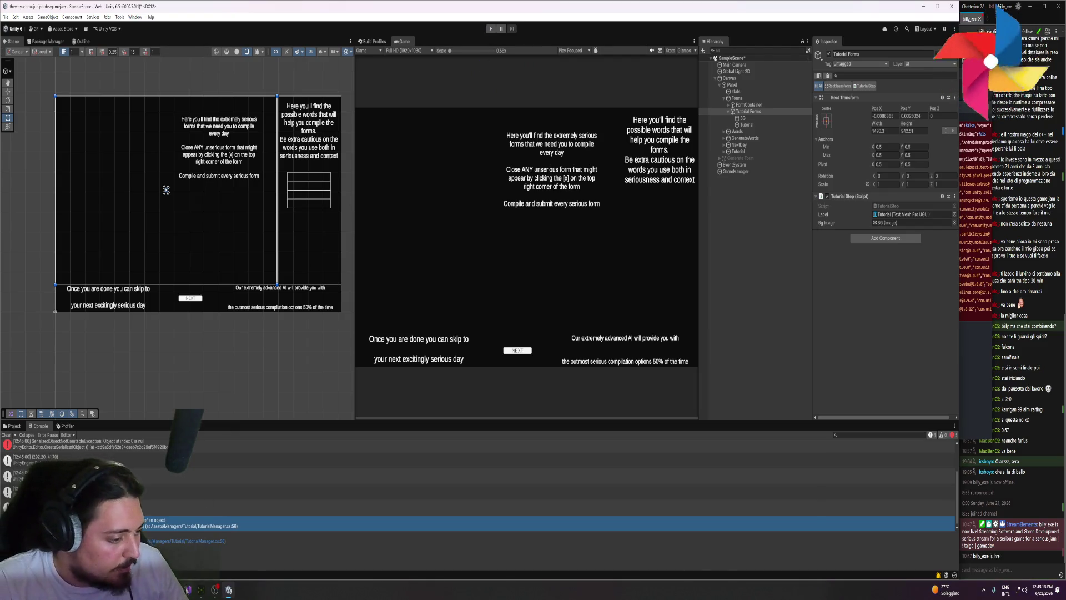
- Replace TutorialStep's Start method name with OnEnable, then open a new Firefox tab
key(alt+Tab)
scroll(312, 348, up, 2)
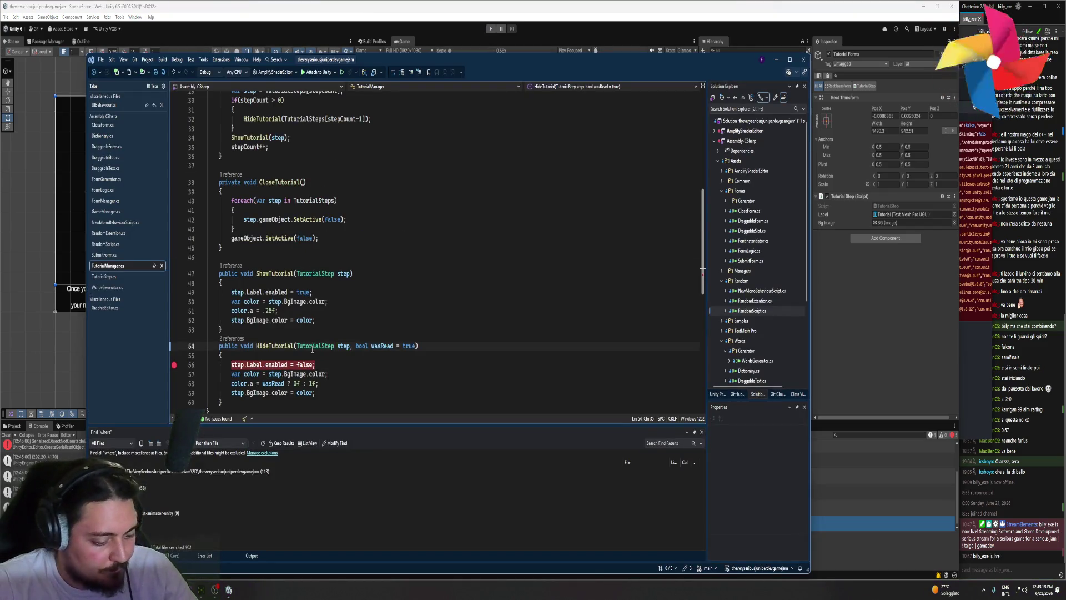
key(F12)
double_click(266, 196)
text(OnEn)
key(BackSpace)
key(BackSpace)
key(BackSpace)
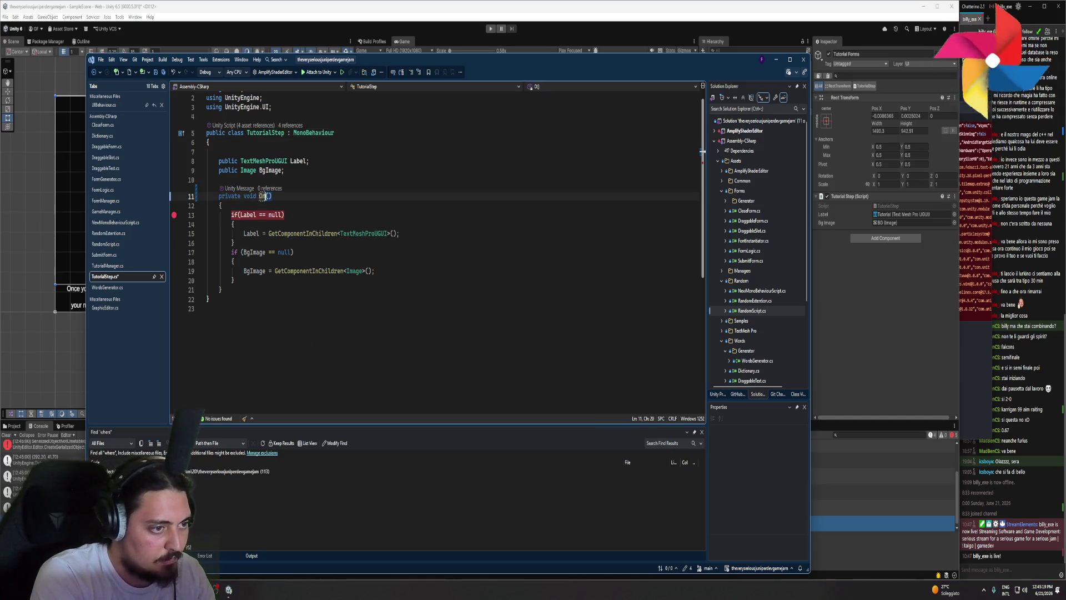
text(able)
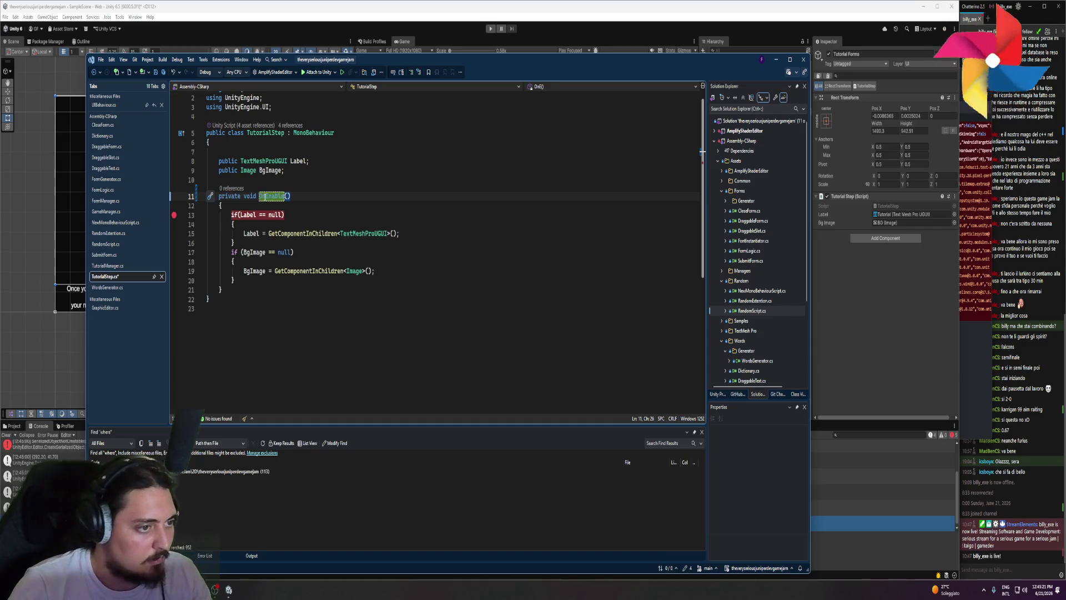
click(308, 181)
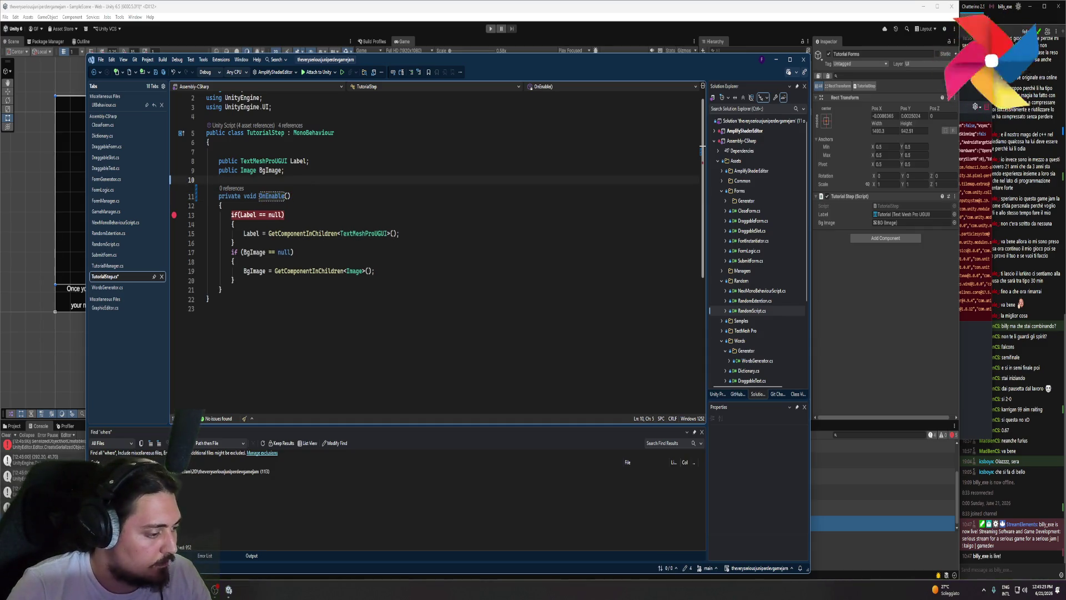
click(259, 536)
key(ctrl+t)
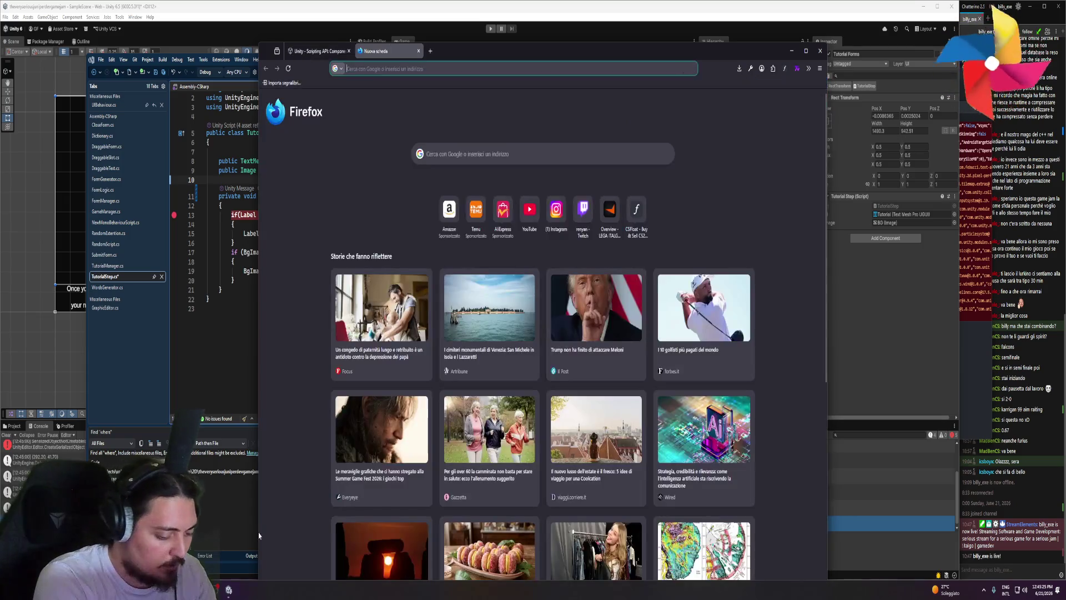
- Search Google for 'unity 6.5 circle'
text(unity 6.5)
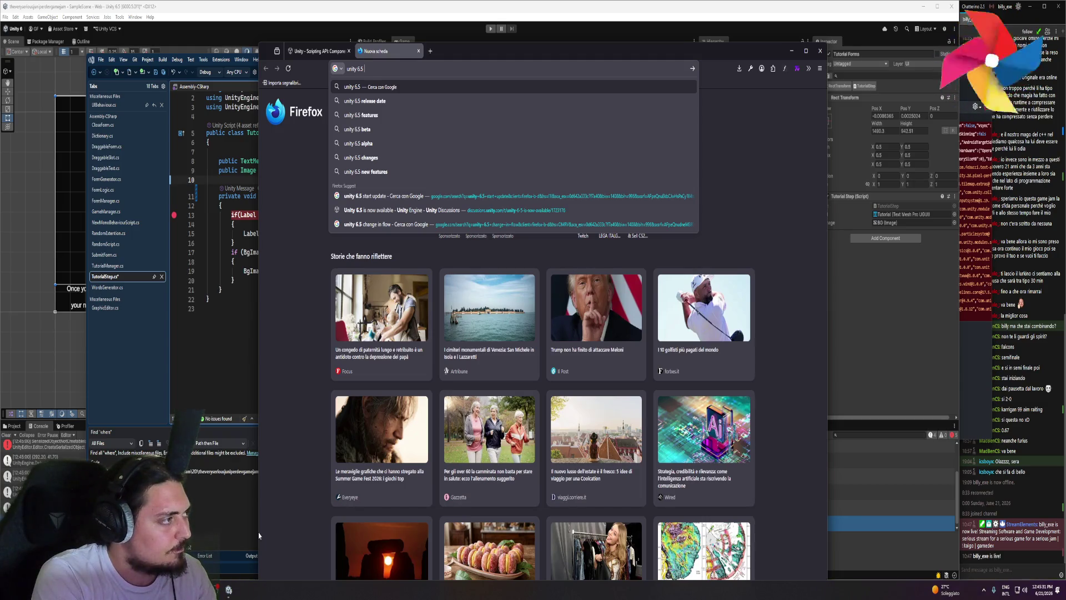
text(rcle)
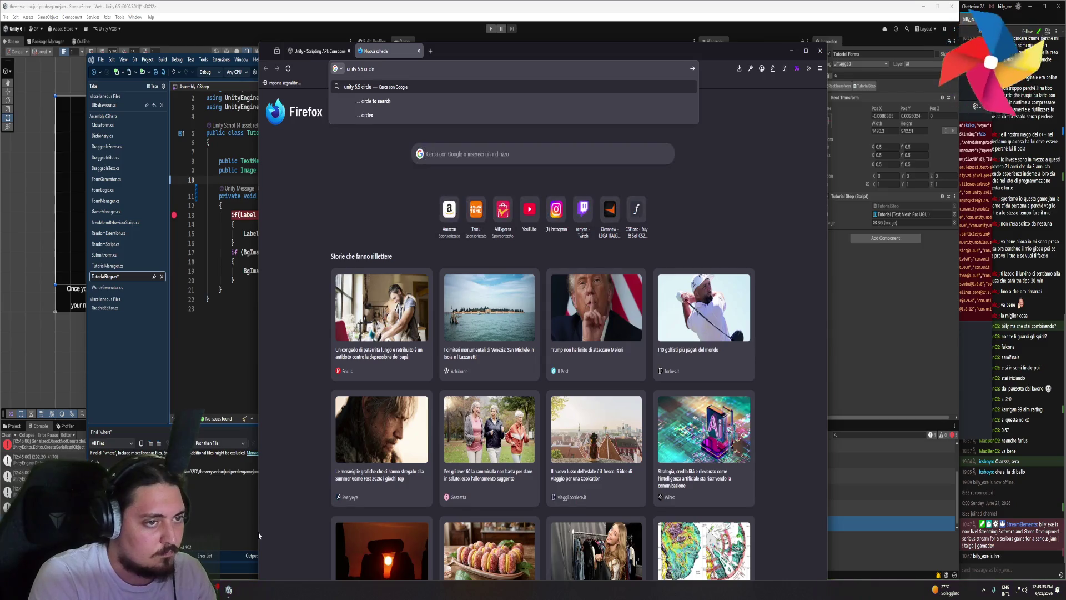
key(Return)
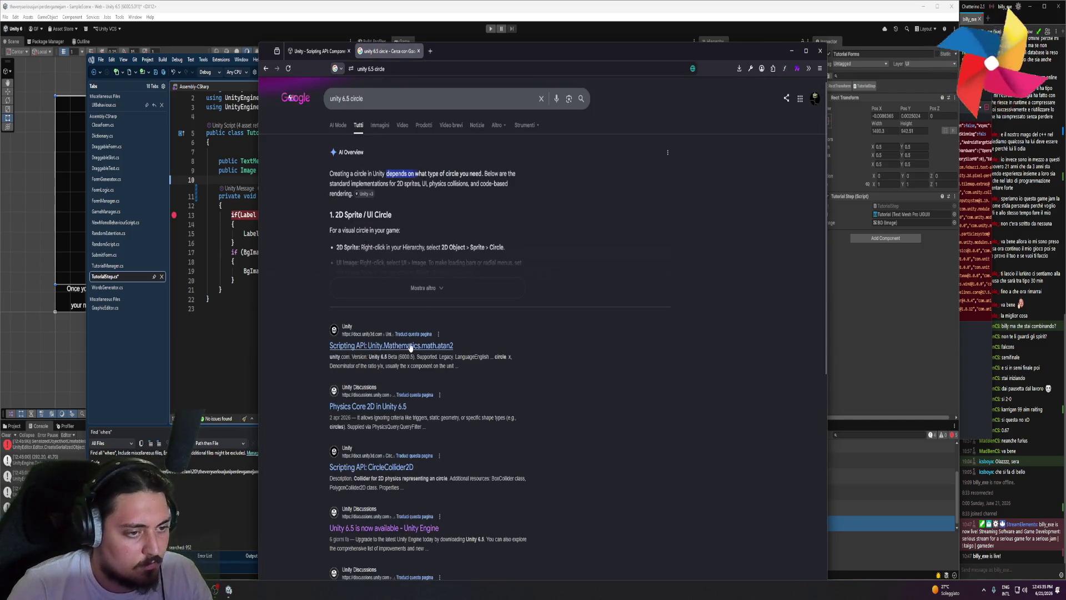
- Change the query to 'unity 6.5 lifecycle' and open 'Unity 6.5 is now available' in a background tab
click(397, 103)
key(BackSpace)
key(BackSpace)
key(BackSpace)
text(lifecy)
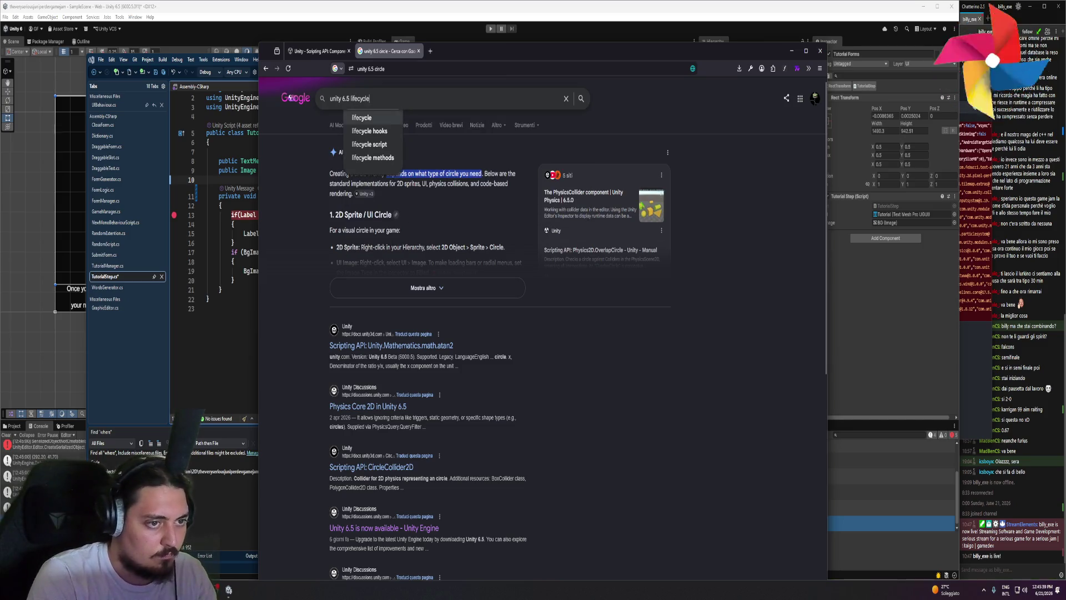
click(362, 118)
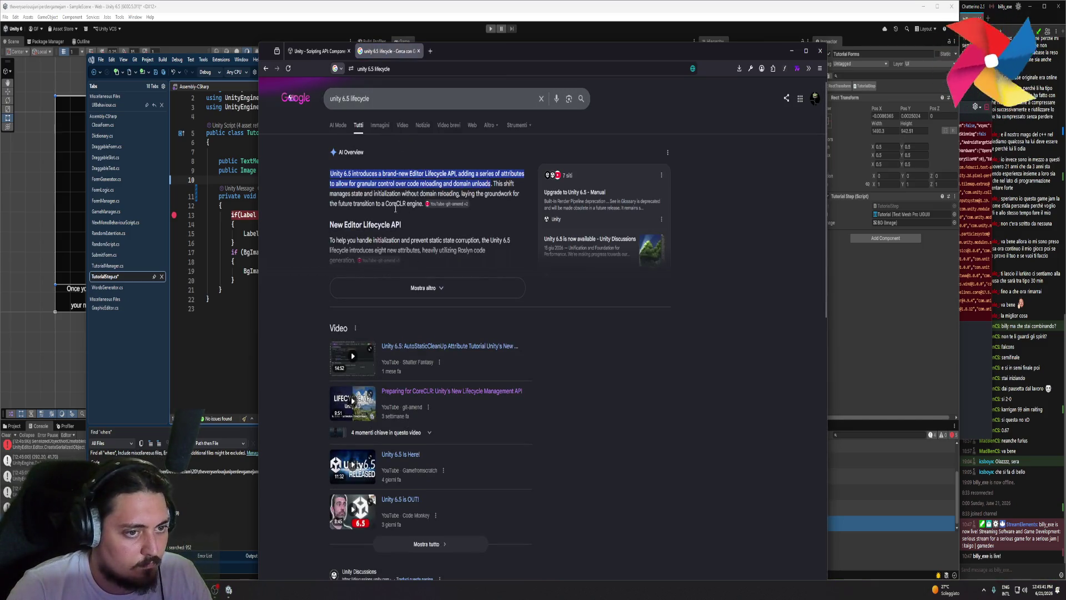
scroll(414, 232, down, 3)
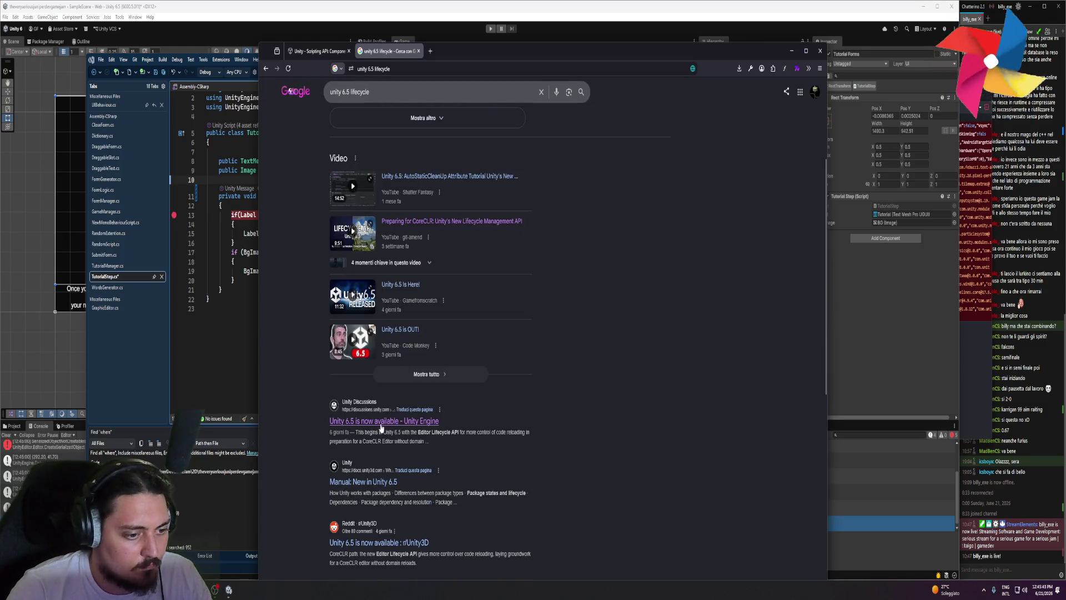
middle_click(381, 425)
scroll(384, 333, up, 3)
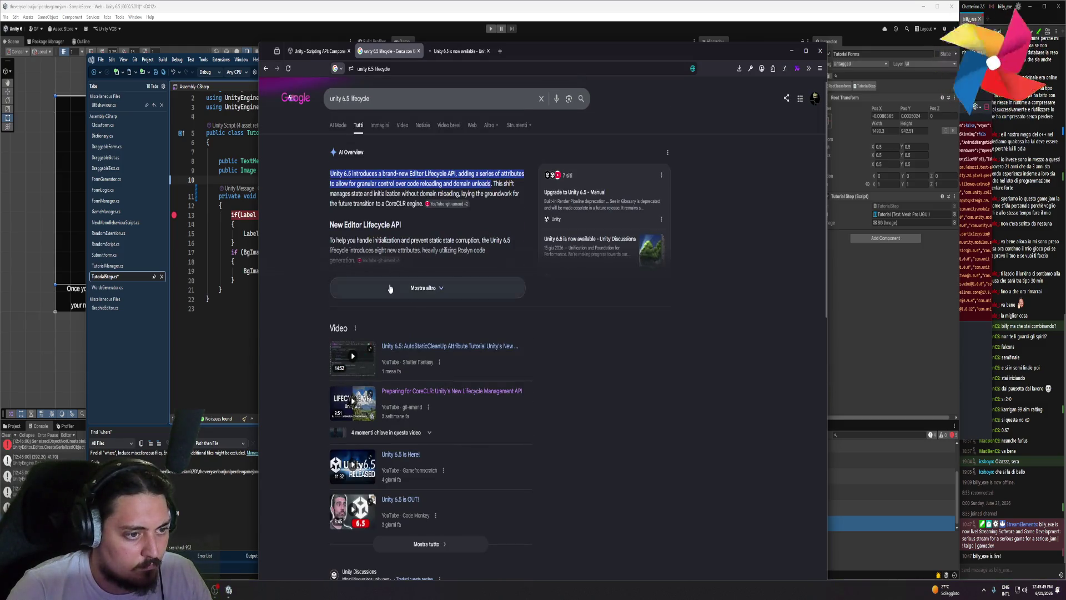
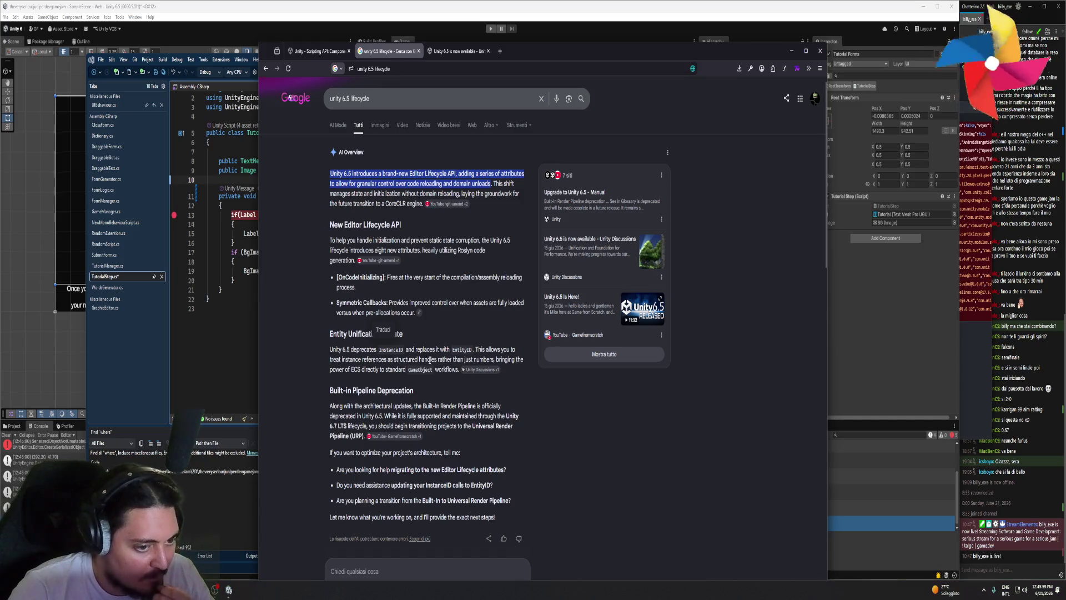
- Scroll through the Unity 6.5 release post and stretch the browser window to the screen top
scroll(435, 362, down, 3)
drag(333, 368, 458, 369)
scroll(411, 412, down, 12)
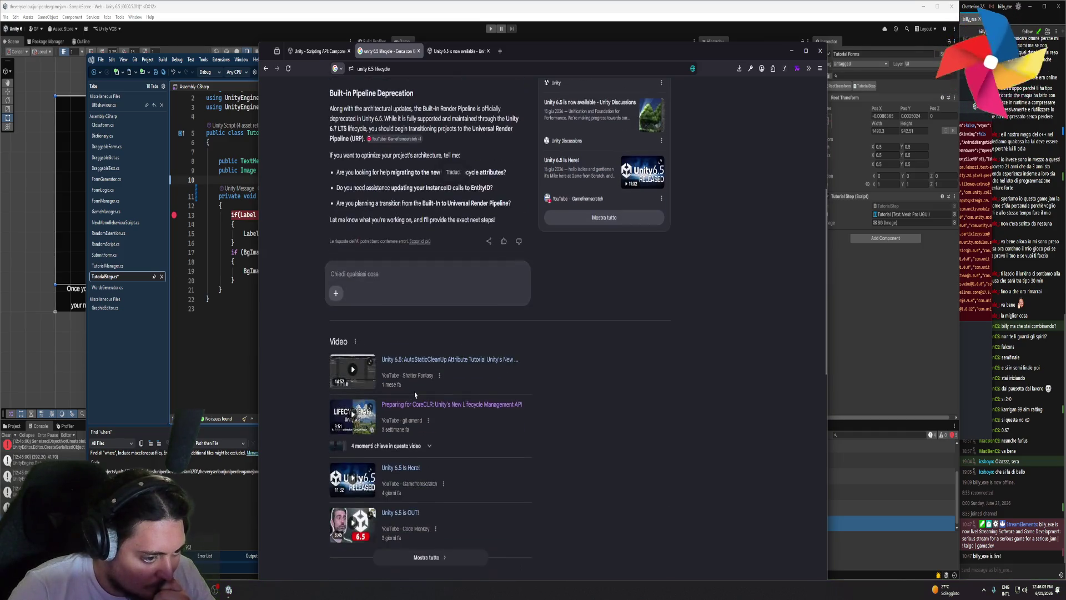
scroll(378, 503, down, 5)
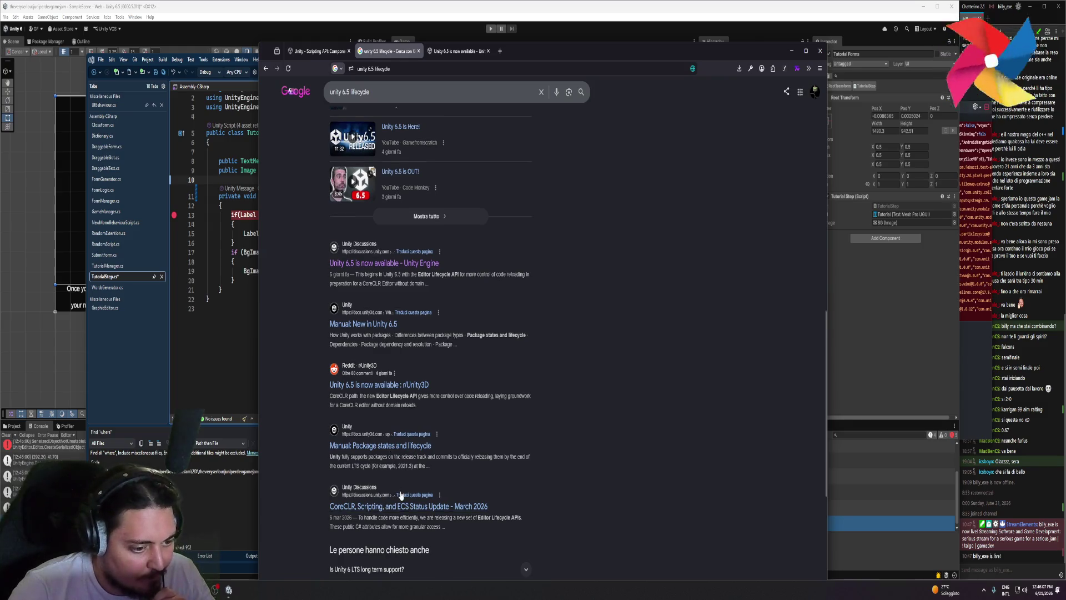
scroll(433, 475, down, 2)
click(454, 51)
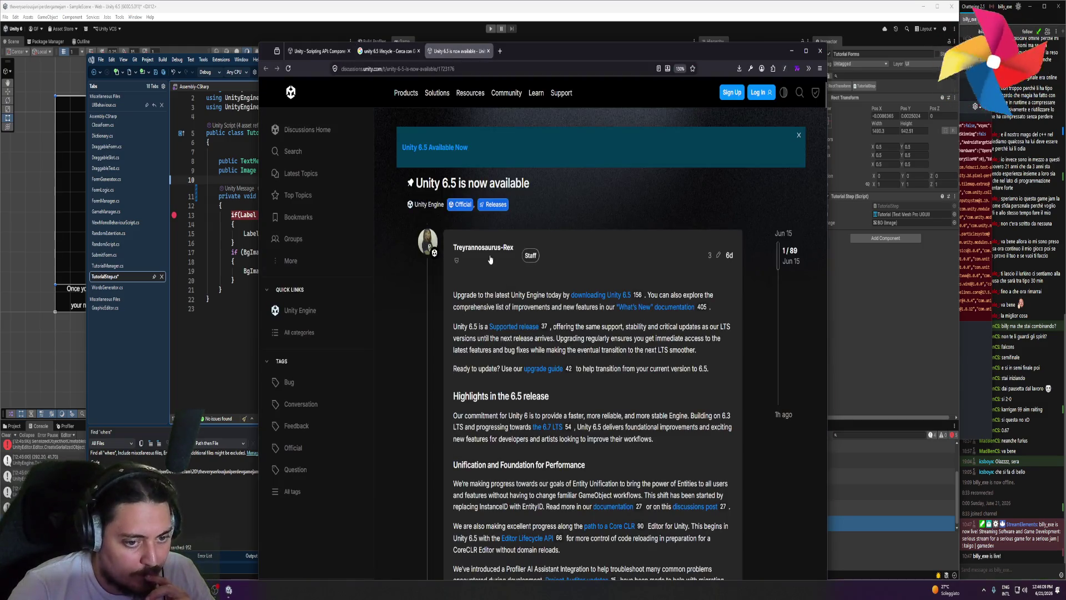
scroll(489, 273, down, 3)
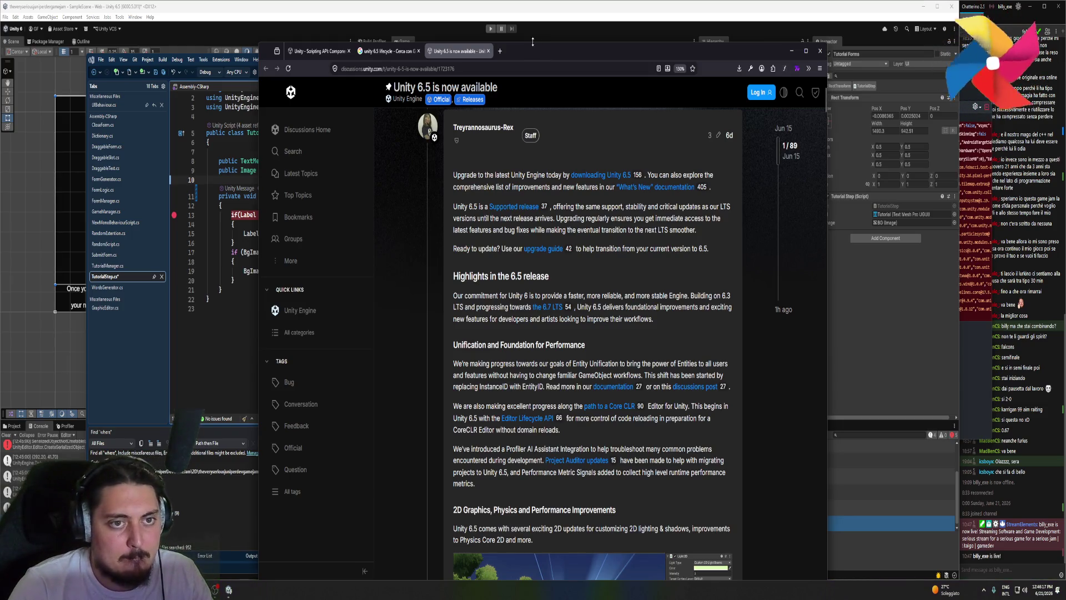
drag(533, 42, 533, 0)
- Find 'start' in the Unity 6.5 post and briefly check the linked EntityId documentation
key(ctrl+f)
text(start)
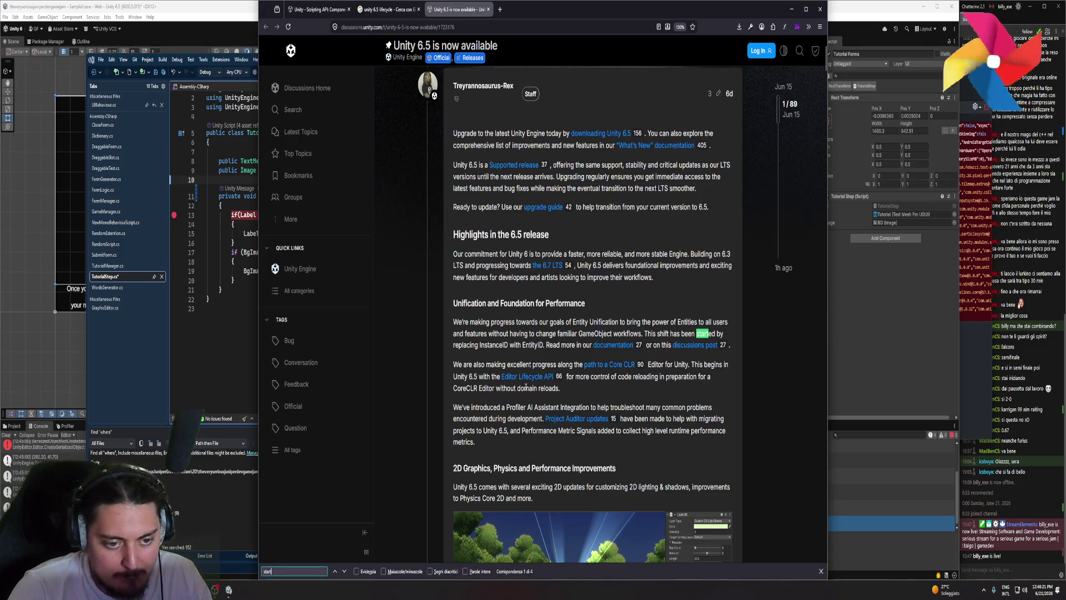
click(611, 350)
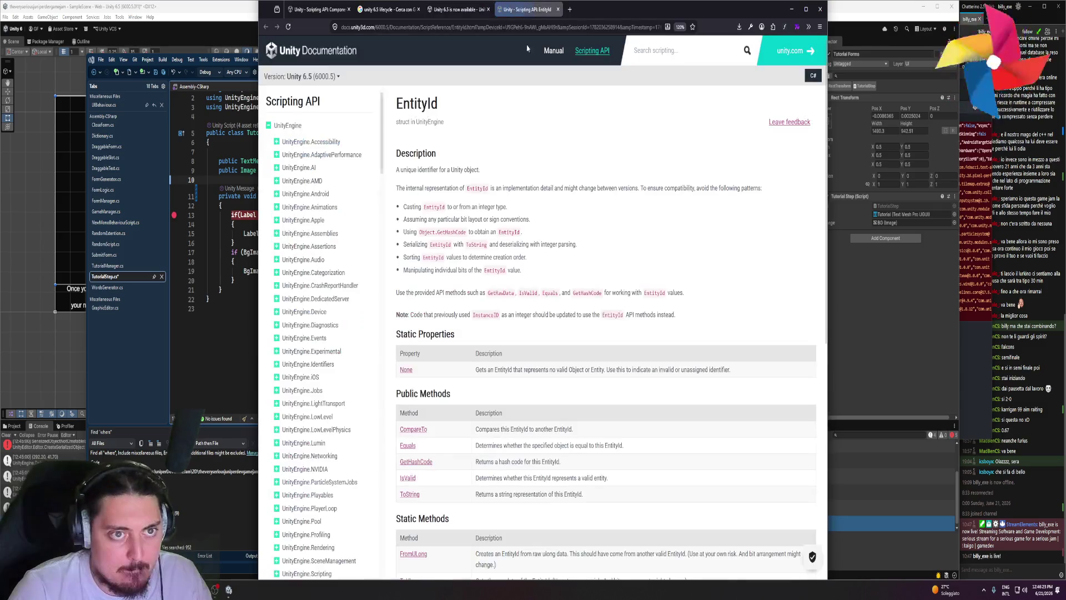
scroll(448, 206, down, 3)
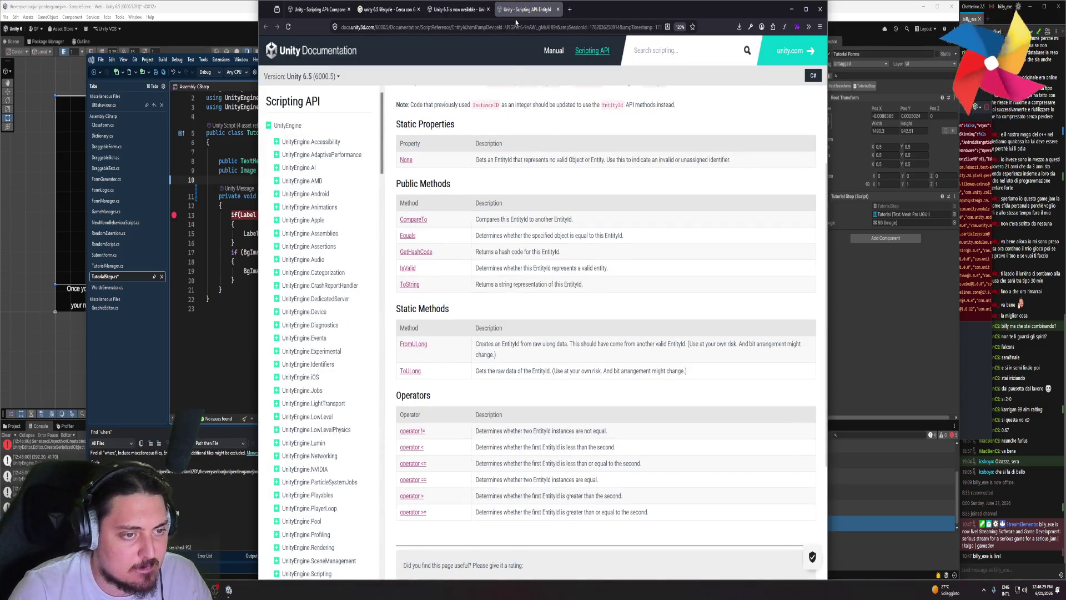
middle_click(522, 10)
scroll(489, 331, down, 10)
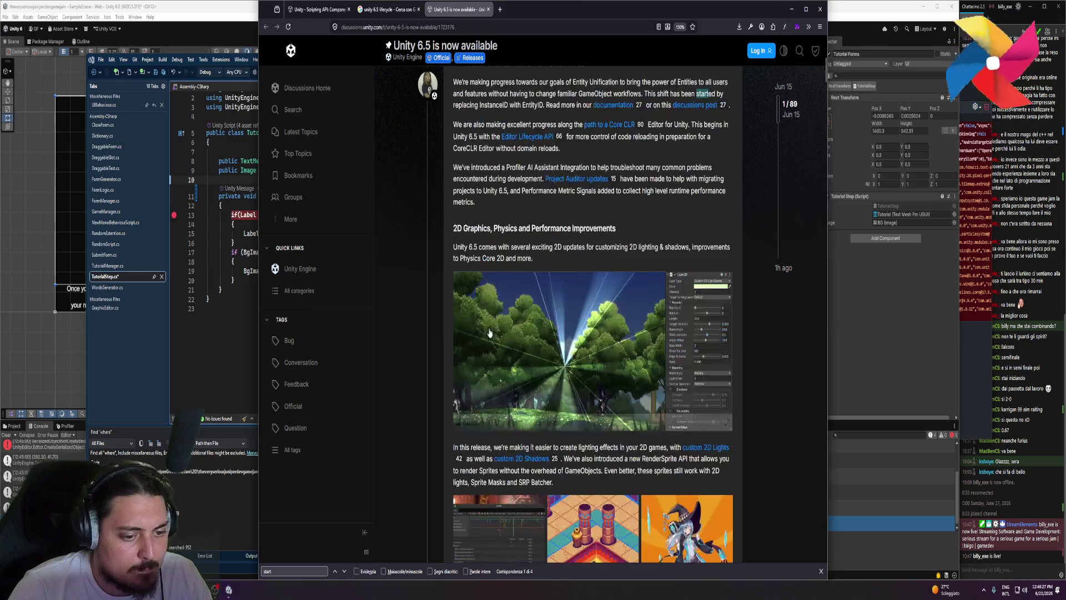
scroll(488, 332, down, 5)
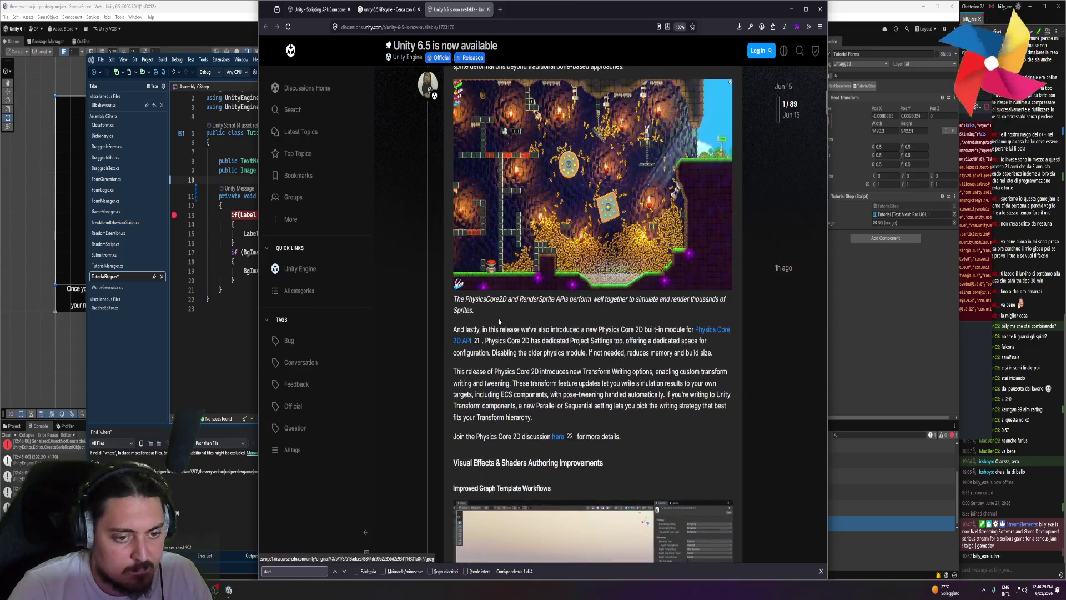
mouse_move(541, 329)
mouse_down()
mouse_move(679, 329)
mouse_move(520, 354)
mouse_up()
click(516, 358)
scroll(515, 362, down, 6)
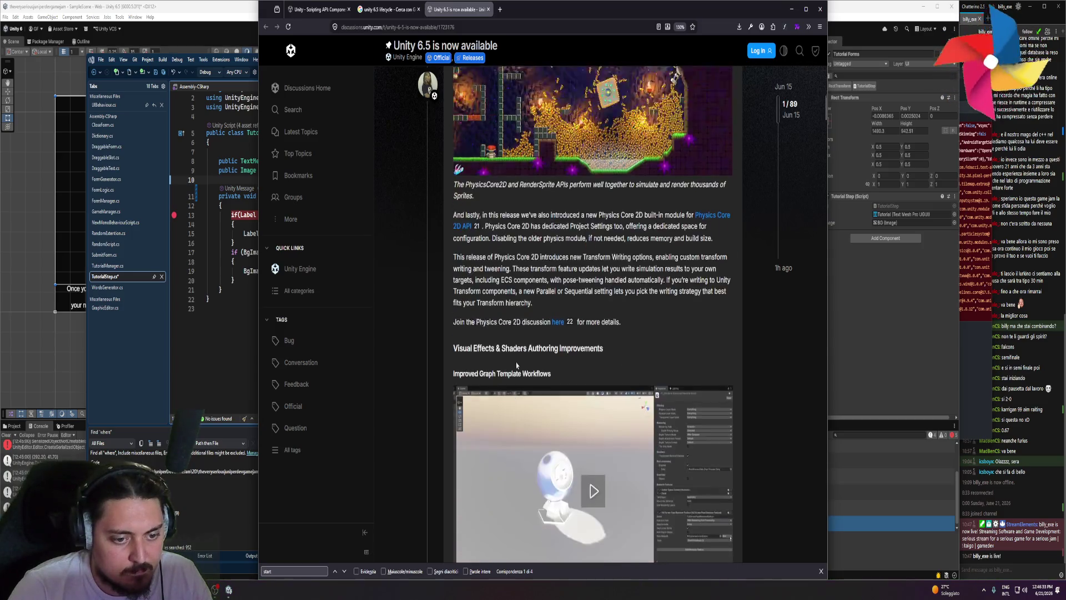
- Search the web for 'unity 6.5 start update fixedupdate'
click(388, 9)
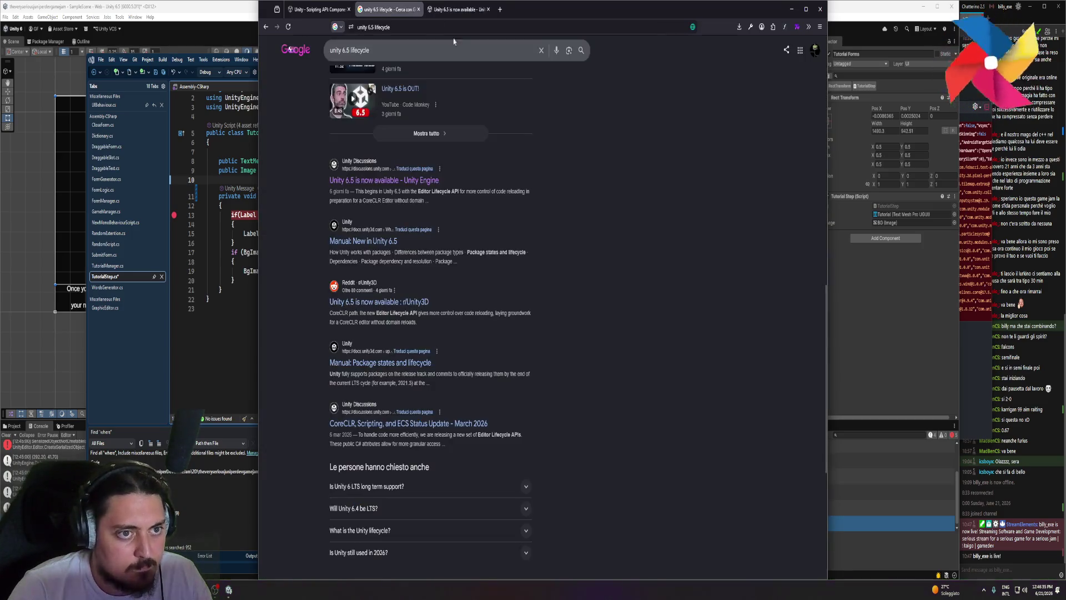
double_click(359, 50)
text(start update)
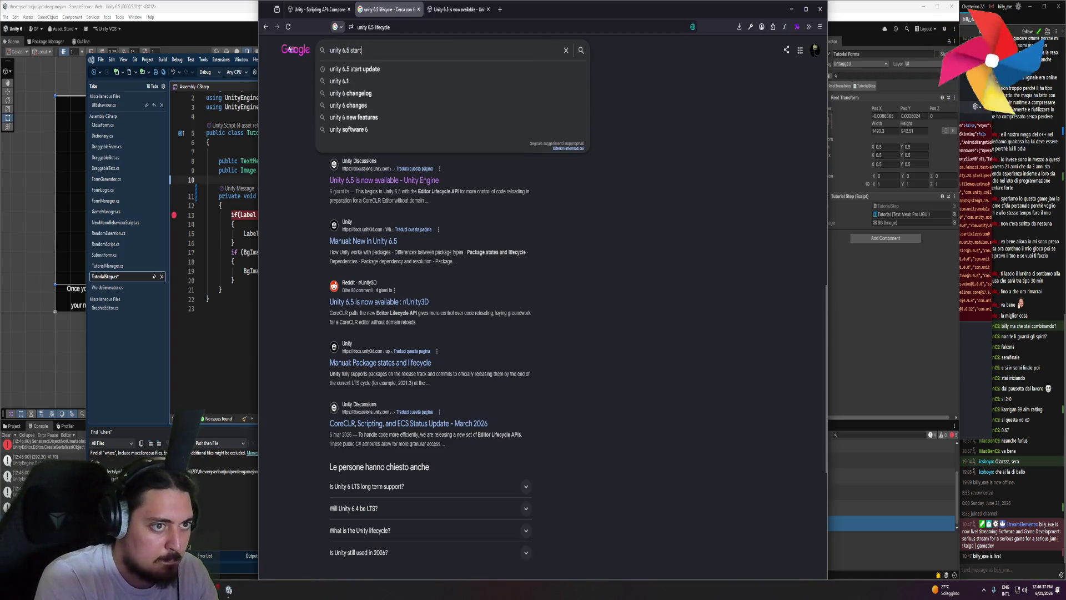
key(Return)
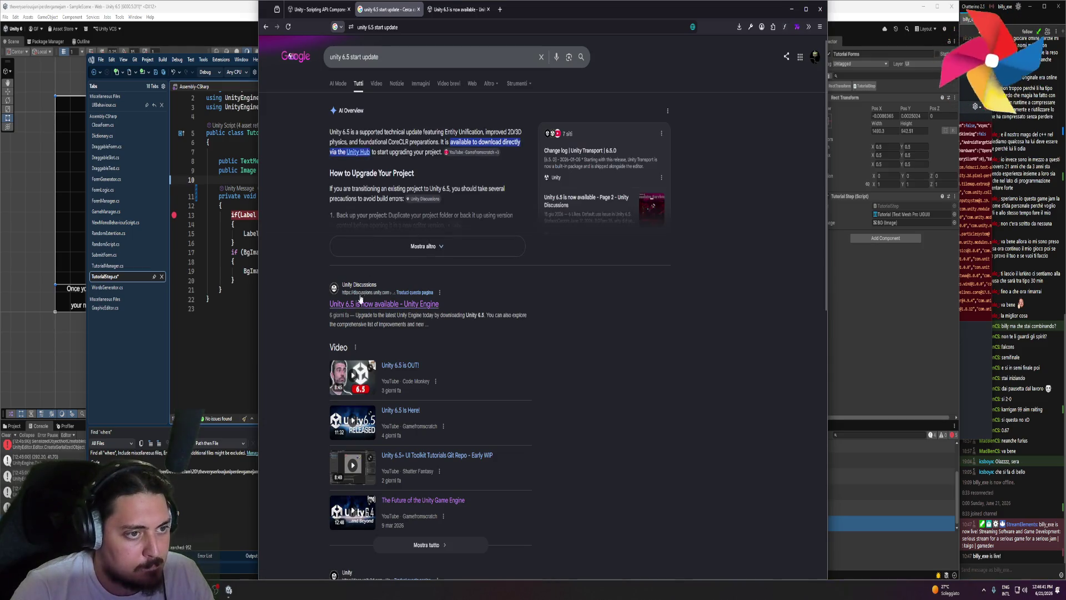
scroll(323, 333, down, 3)
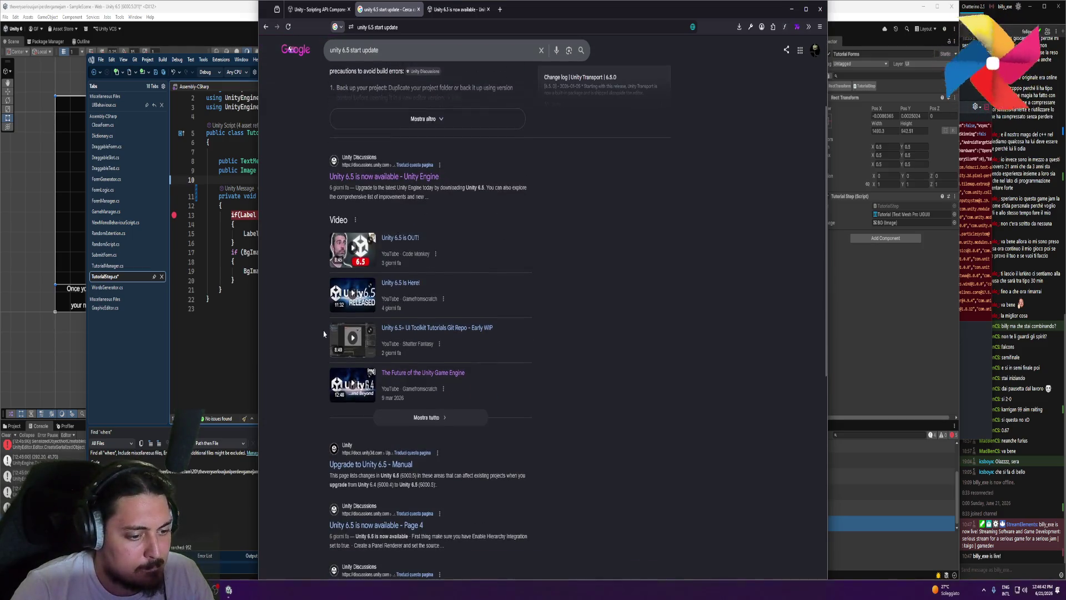
click(384, 51)
text(fixedupda)
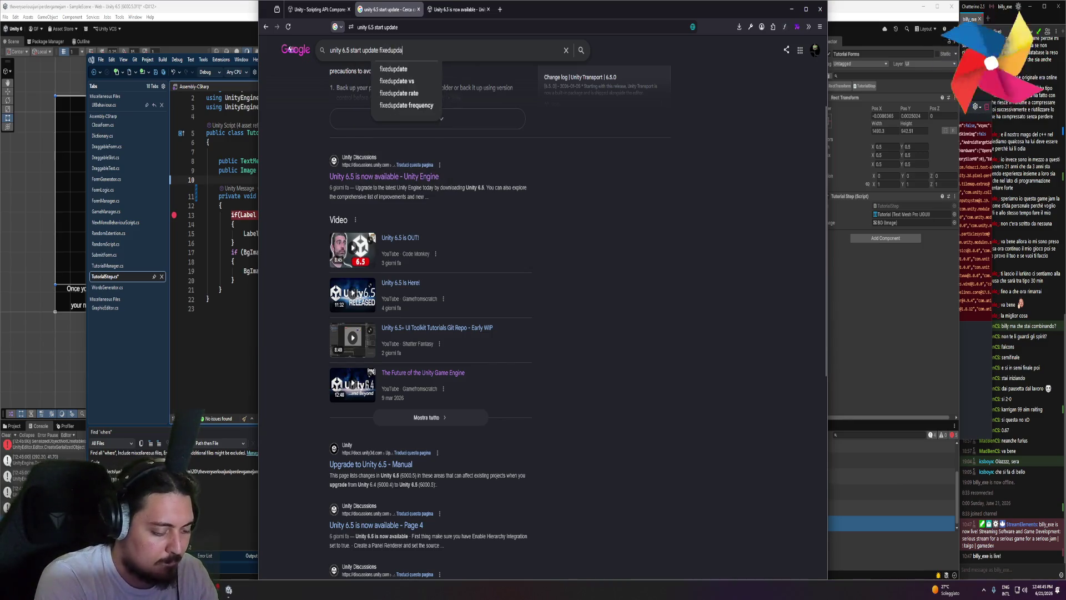
text(te)
key(Return)
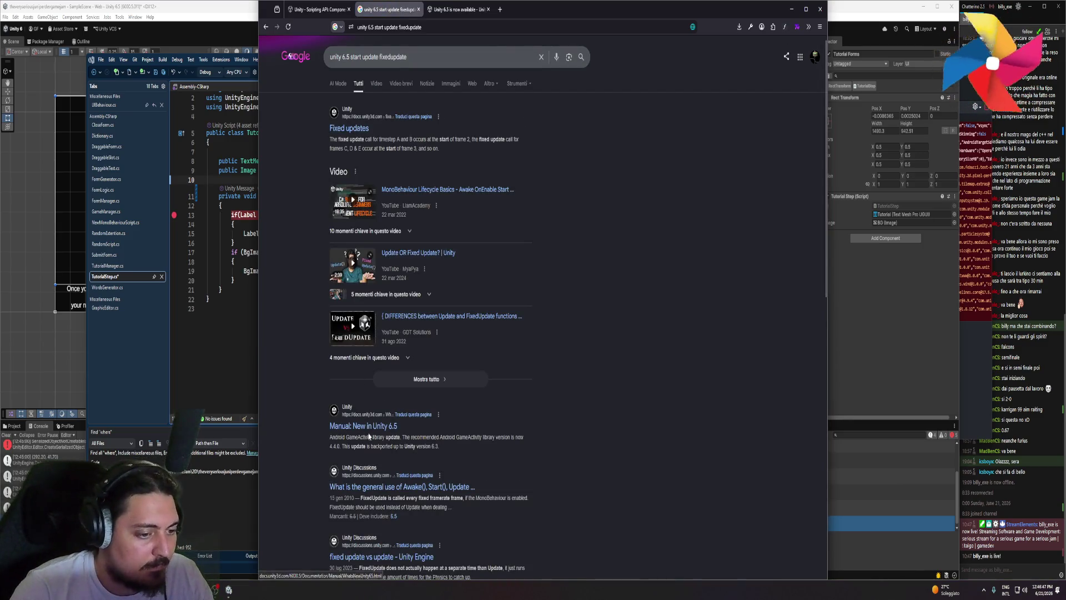
- Read the forum thread on Awake, Start and Update usage, trying its Update Order link
click(396, 486)
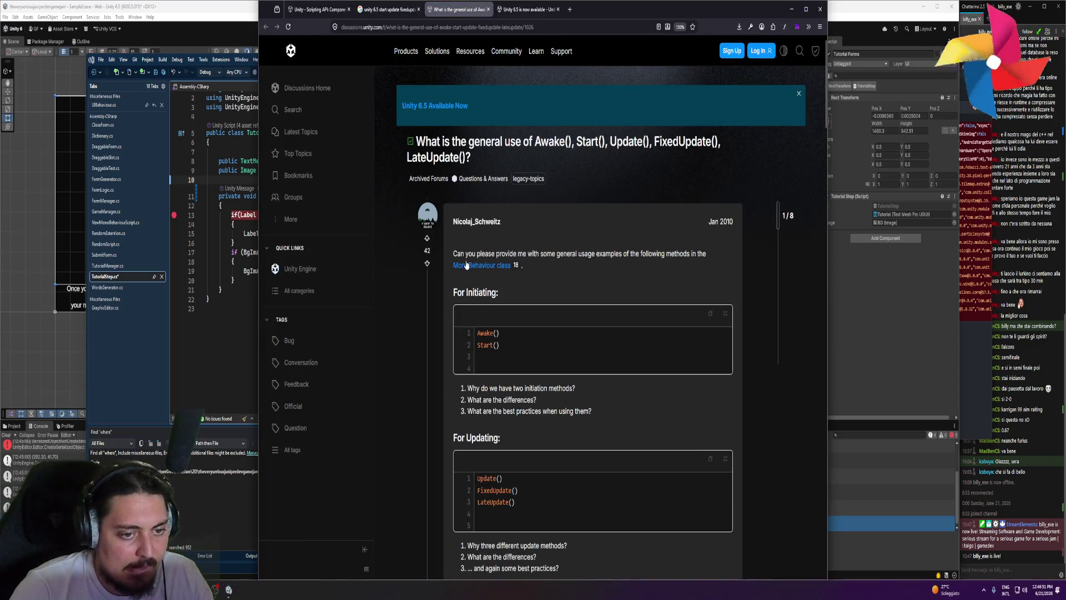
scroll(482, 397, down, 10)
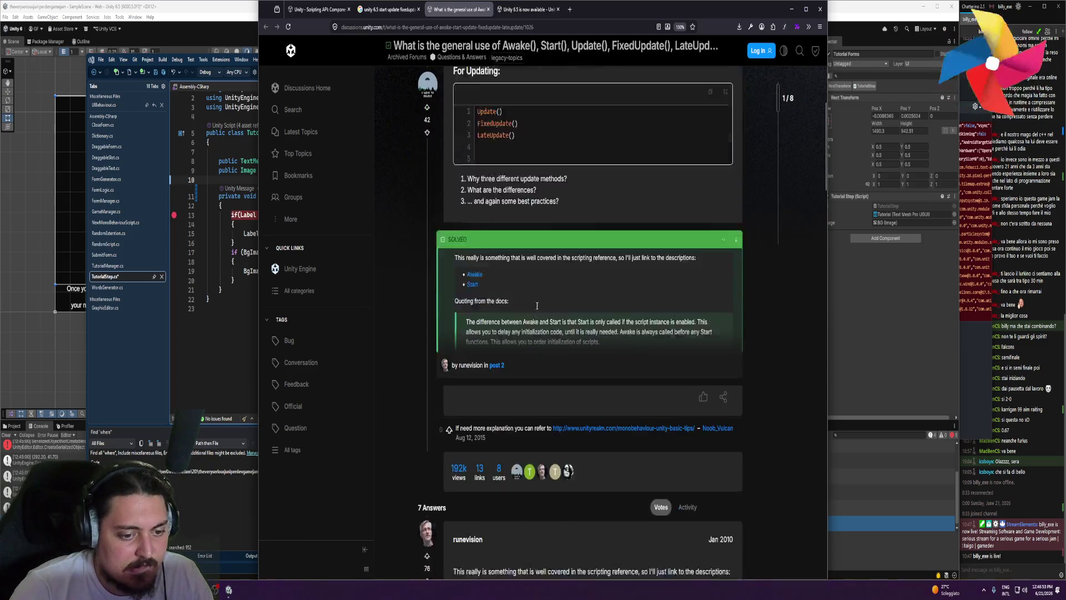
scroll(482, 397, down, 3)
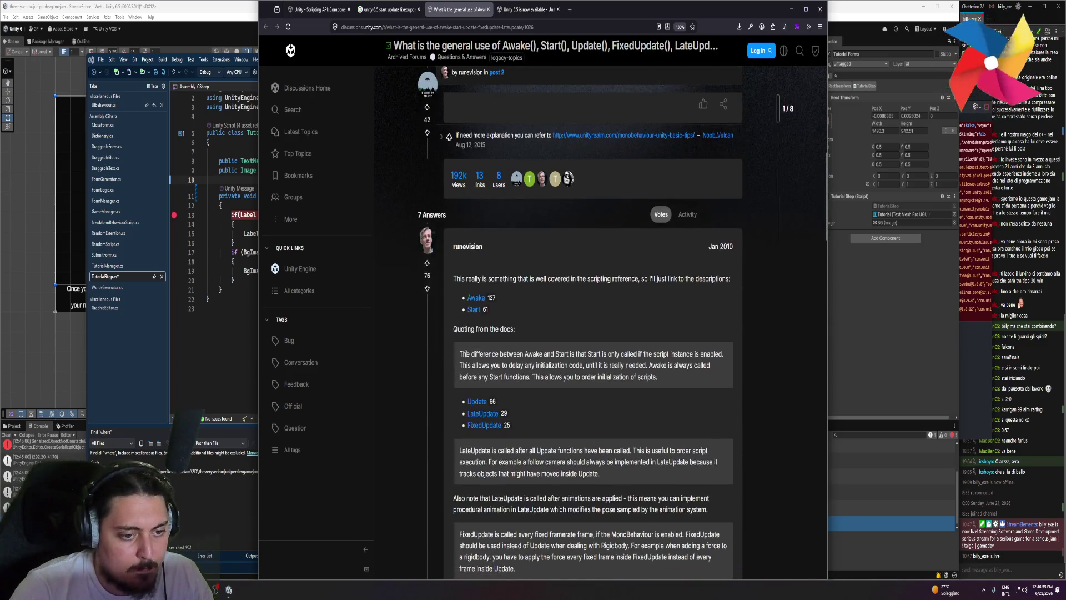
scroll(621, 374, down, 5)
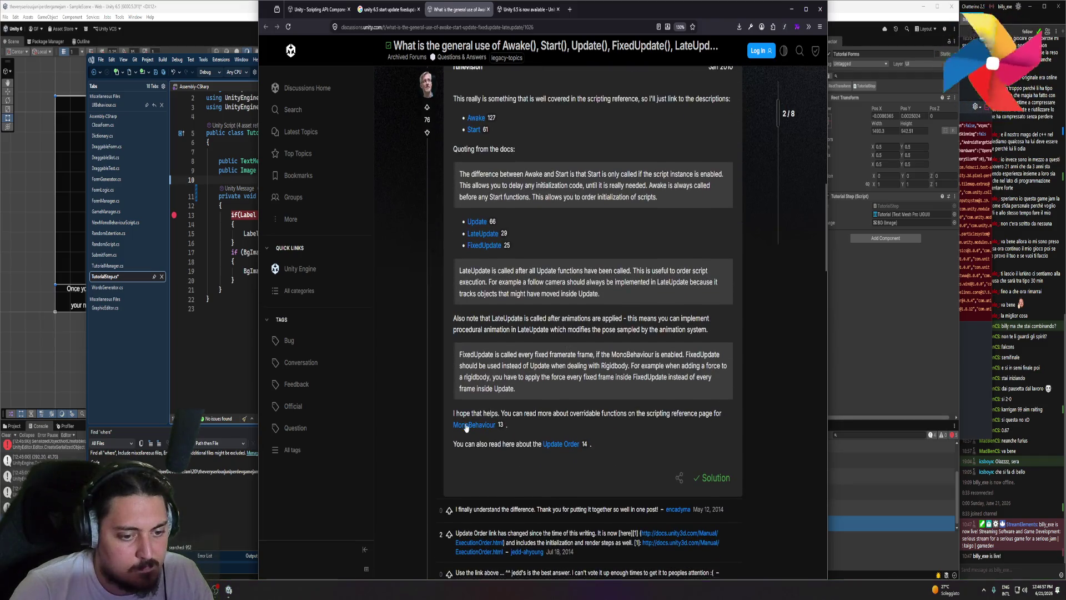
click(557, 447)
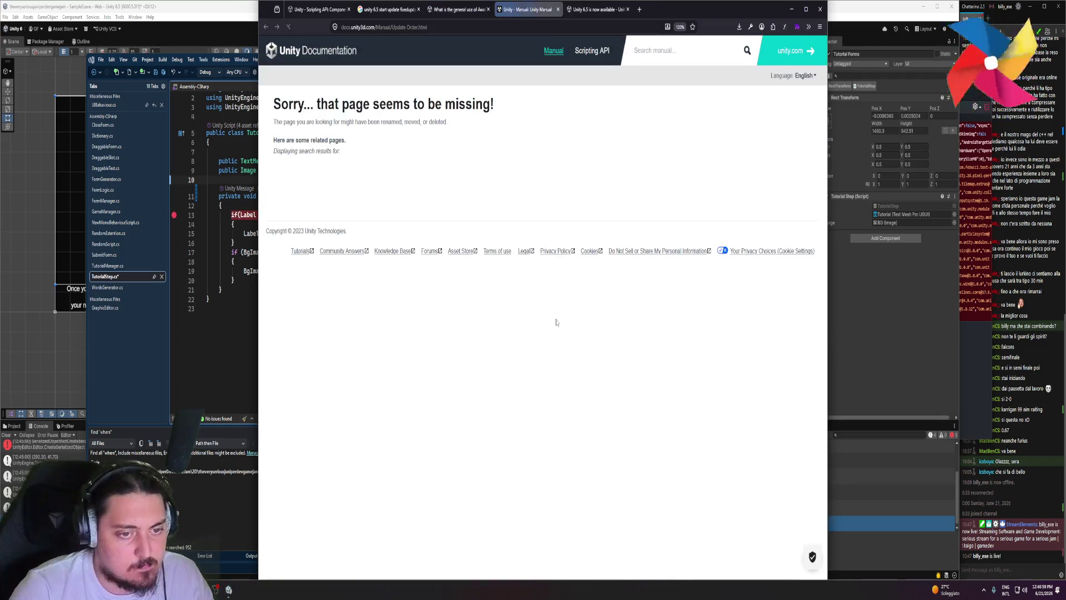
key(alt+Left)
- Read the MonoBehaviour.Awake() documentation description, then return to Visual Studio
click(476, 165)
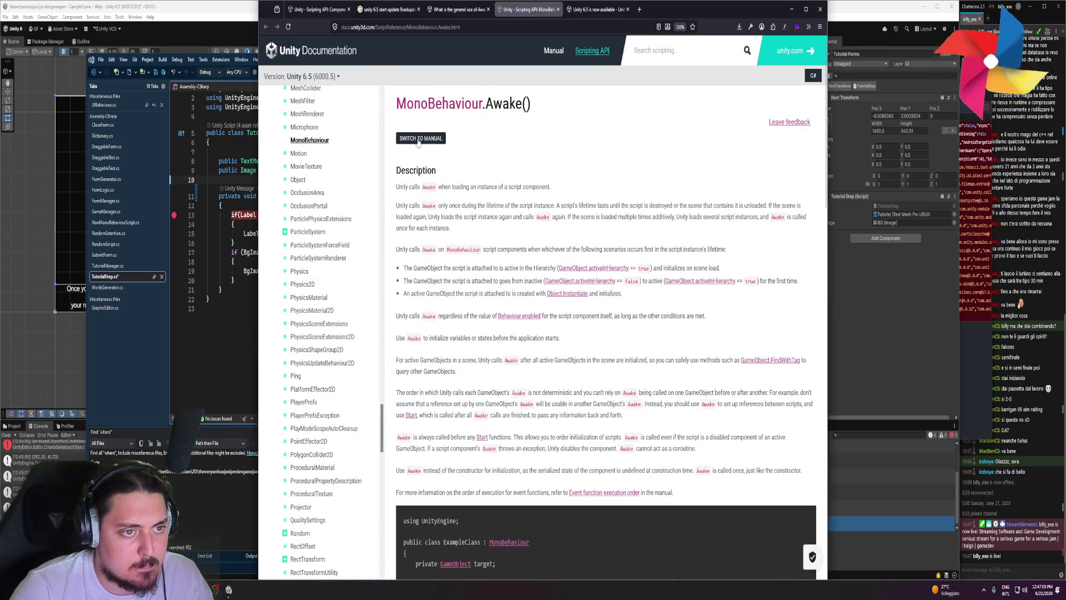
double_click(436, 188)
drag(397, 187, 541, 187)
click(542, 207)
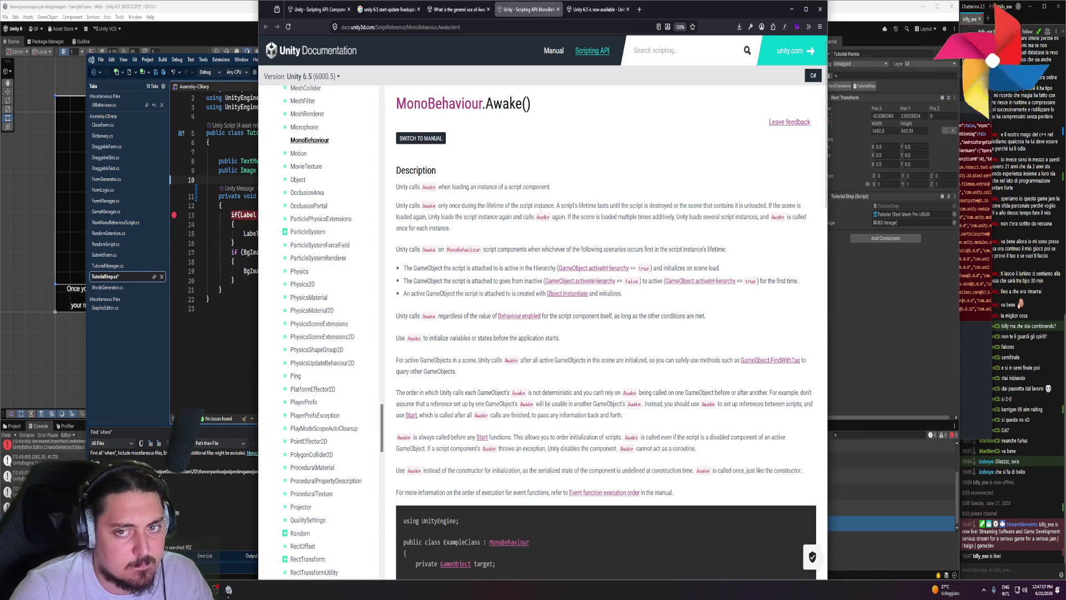
triple_click(398, 208)
click(397, 207)
drag(396, 227, 395, 189)
click(395, 206)
triple_click(397, 206)
click(397, 207)
triple_click(397, 206)
click(394, 189)
scroll(395, 188, down, 1)
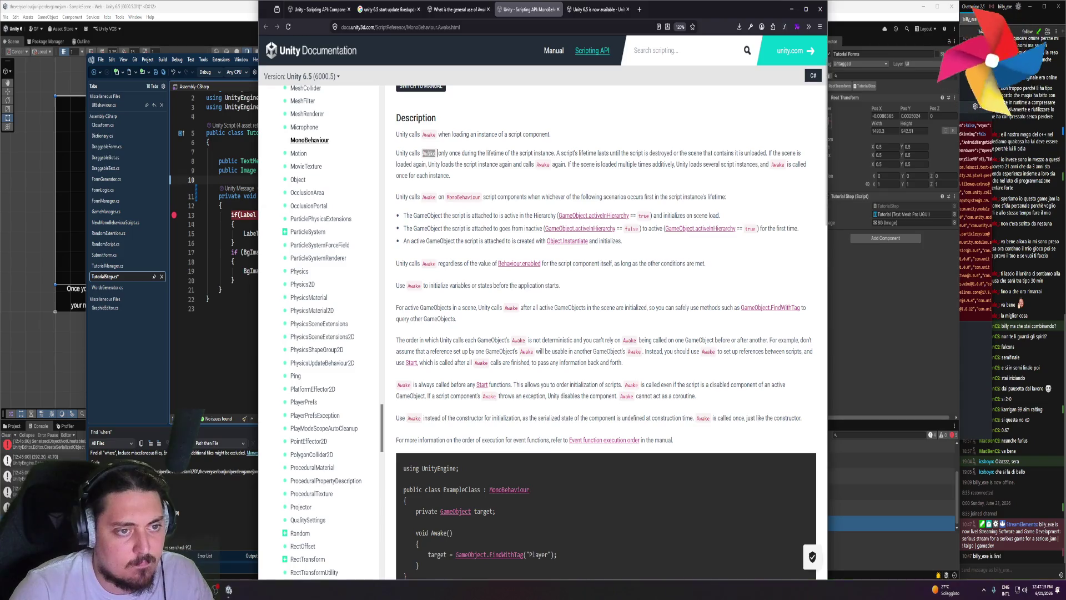
key(alt+Tab)
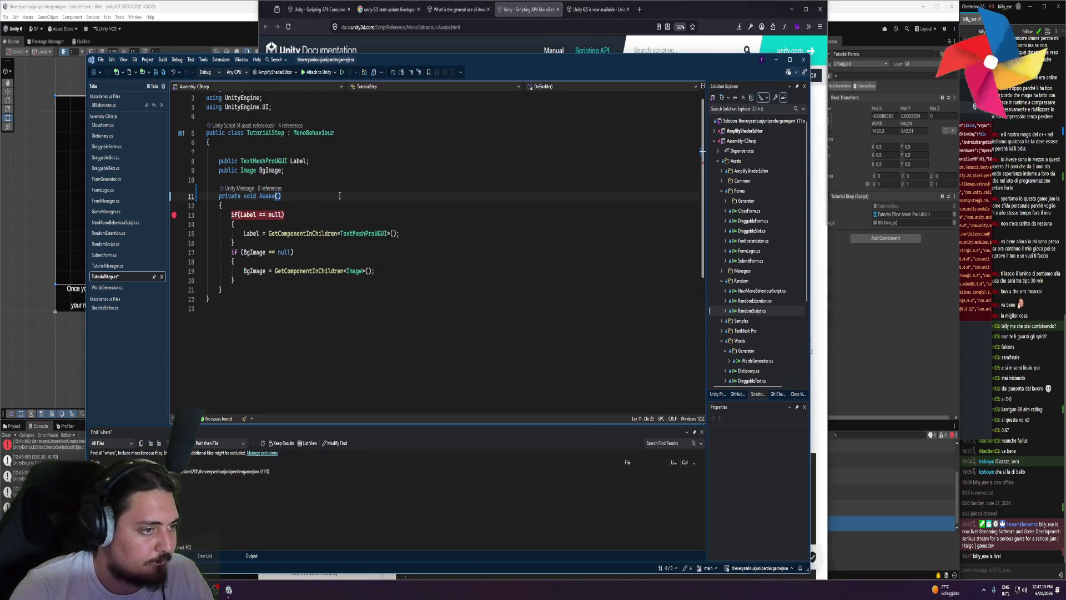
- Replace the private void Awake() declaration on line 11 with 'public void'
click(305, 191)
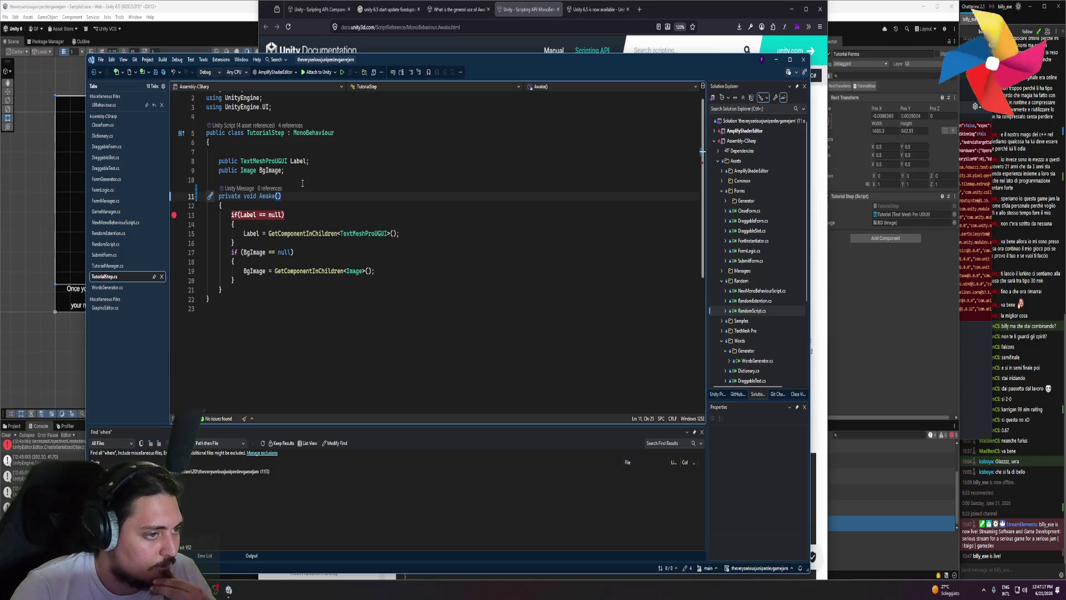
drag(284, 197, 220, 198)
key(BackSpace)
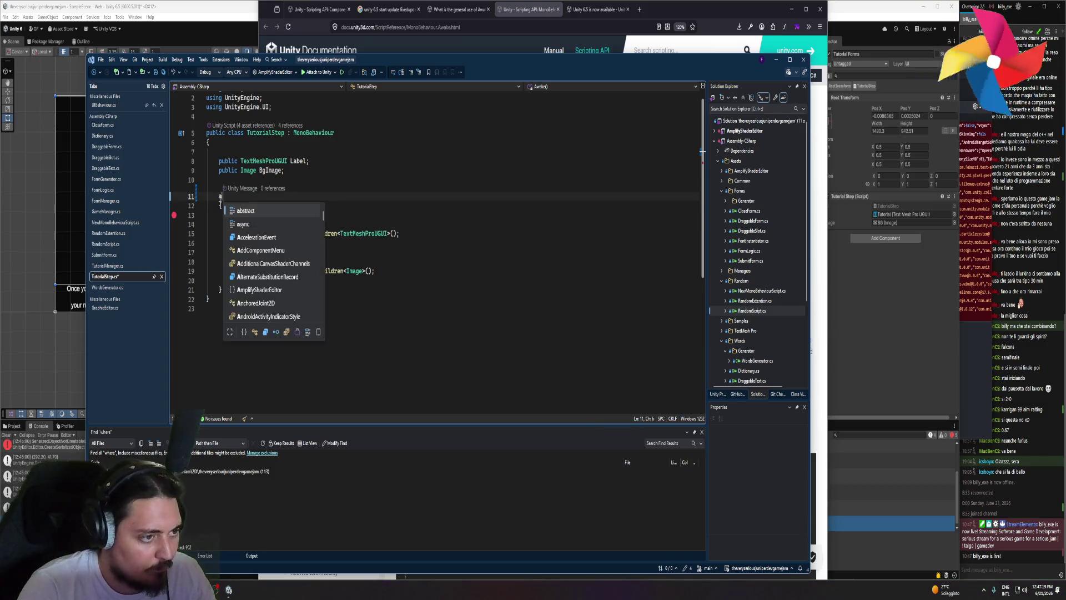
text(onean)
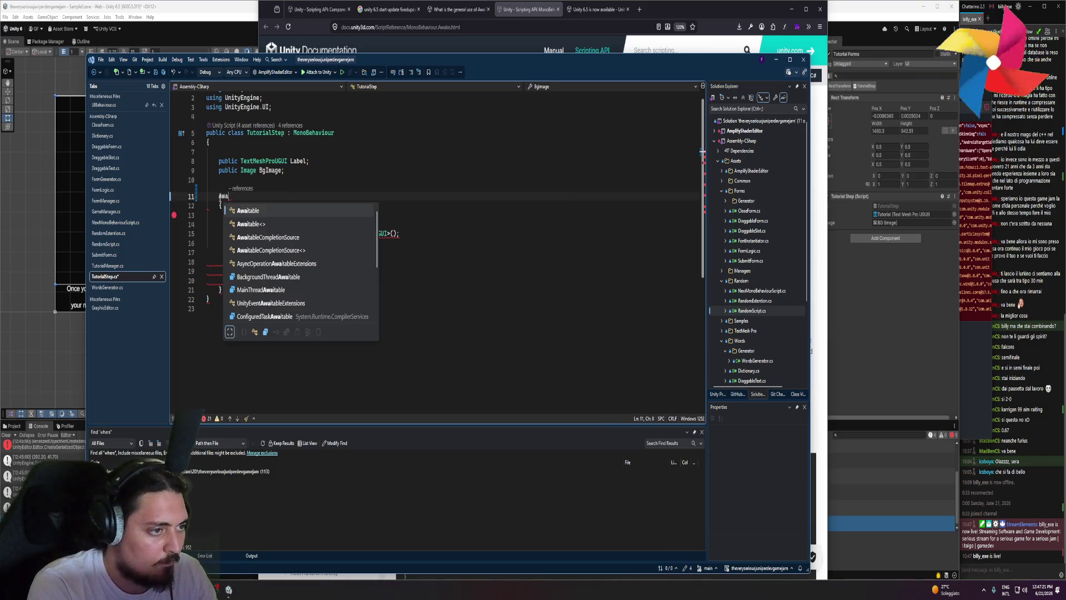
key(BackSpace)
key(BackSpace)
key(BackSpace)
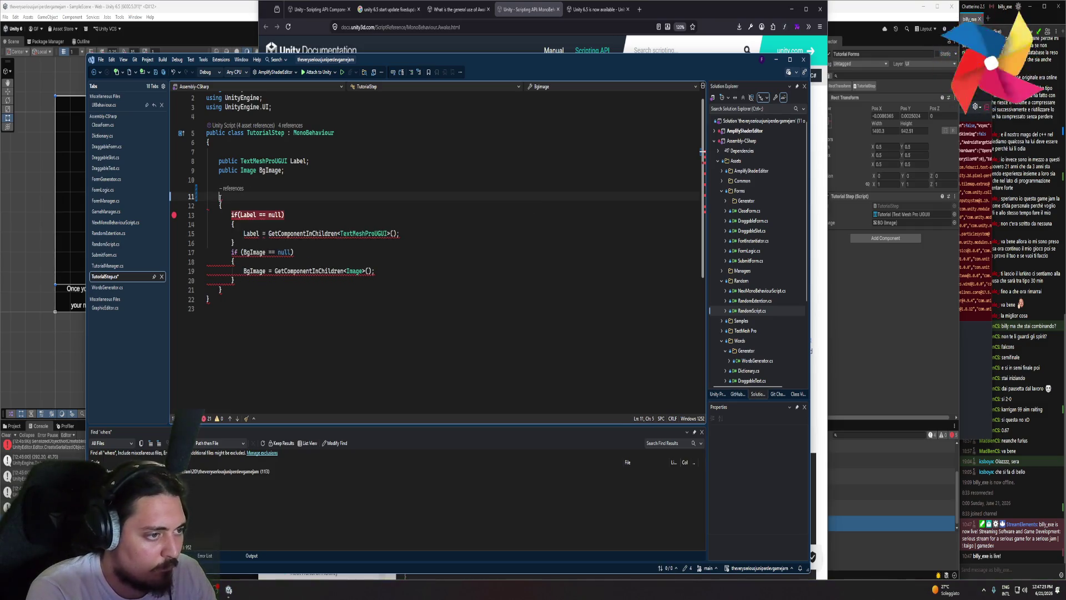
text(public void)
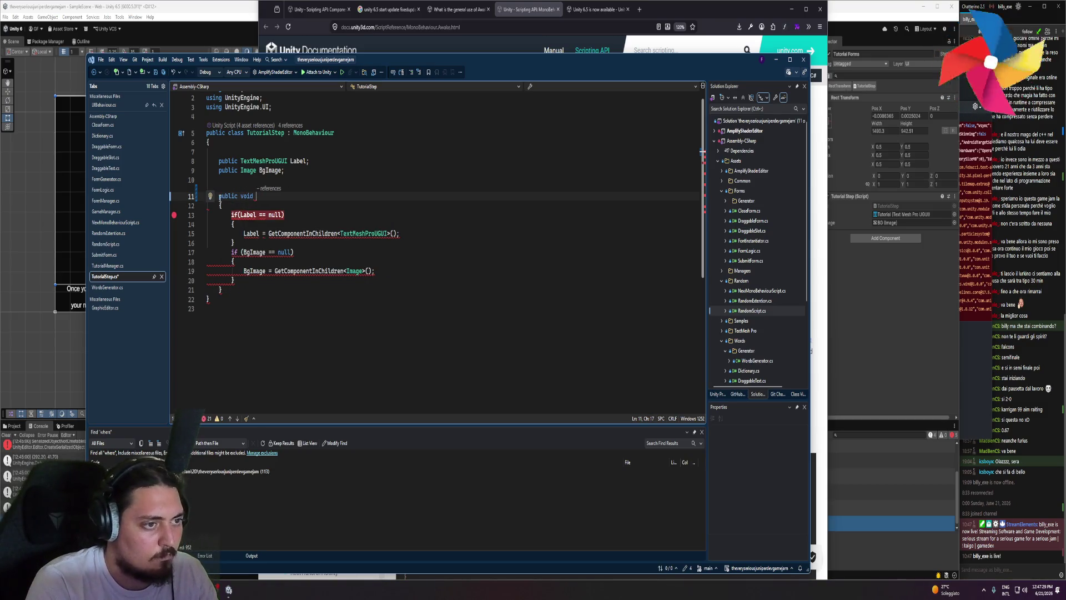
- Comment out the old null-check block and add blank lines above it
key(Down)
key(Down)
key(Down)
key(shift+Up)
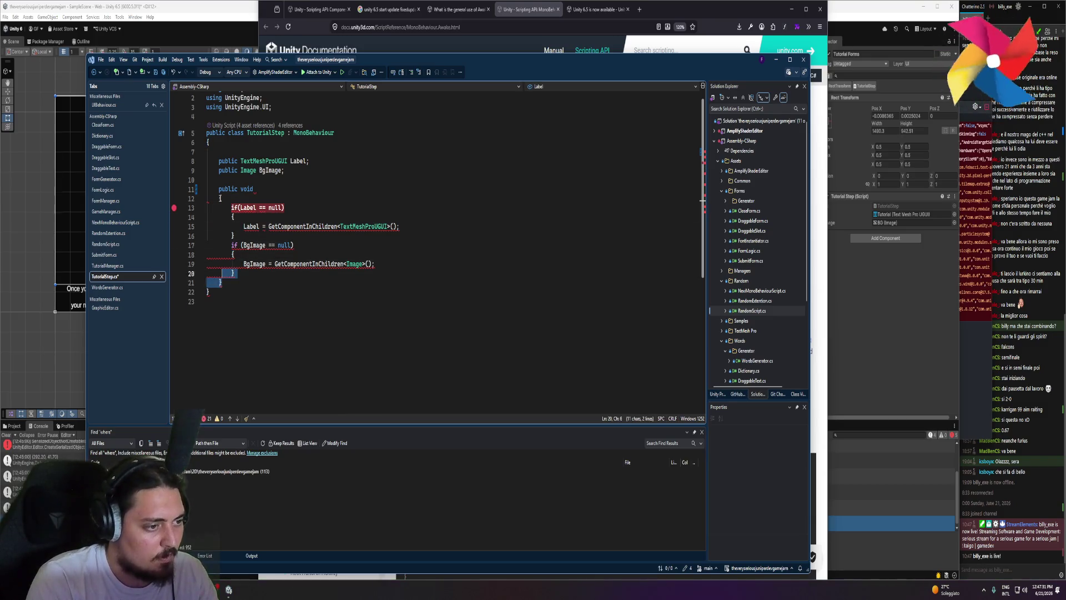
key(shift+Up)
key(shift+Up)
key(shift+Up)
key(ctrl+k)
key(ctrl+c)
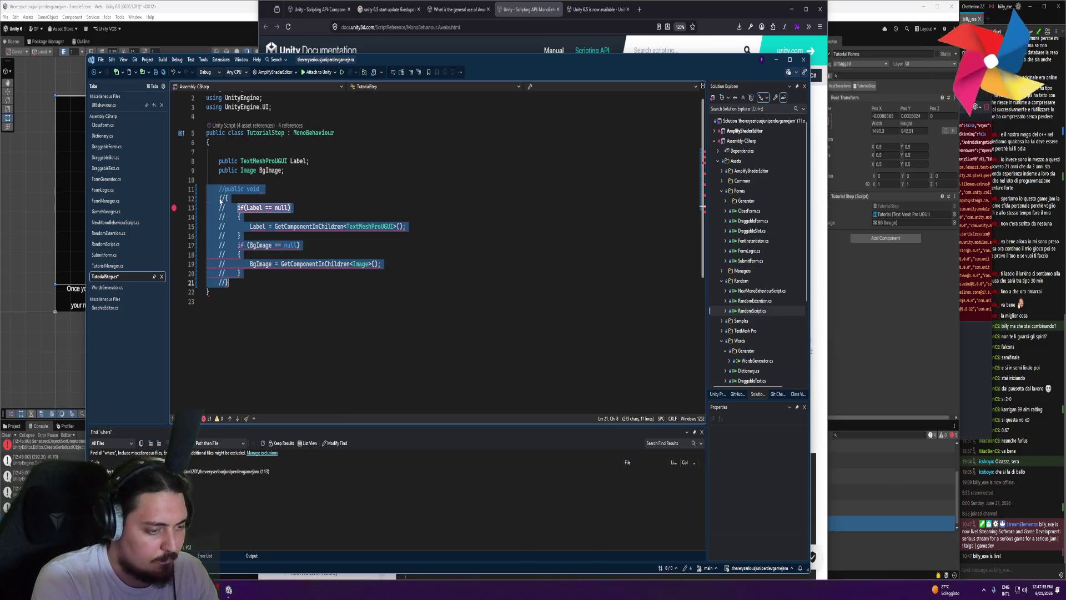
key(Left)
key(Return)
key(Return)
key(Up)
key(Up)
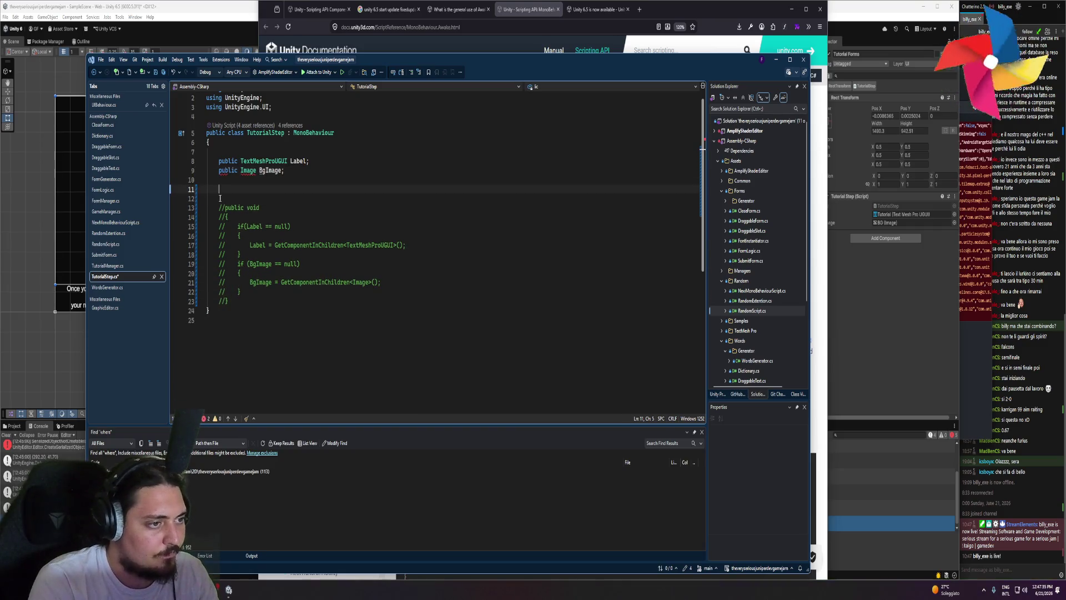
- Generate a new Awake method above the commented block
text(start)
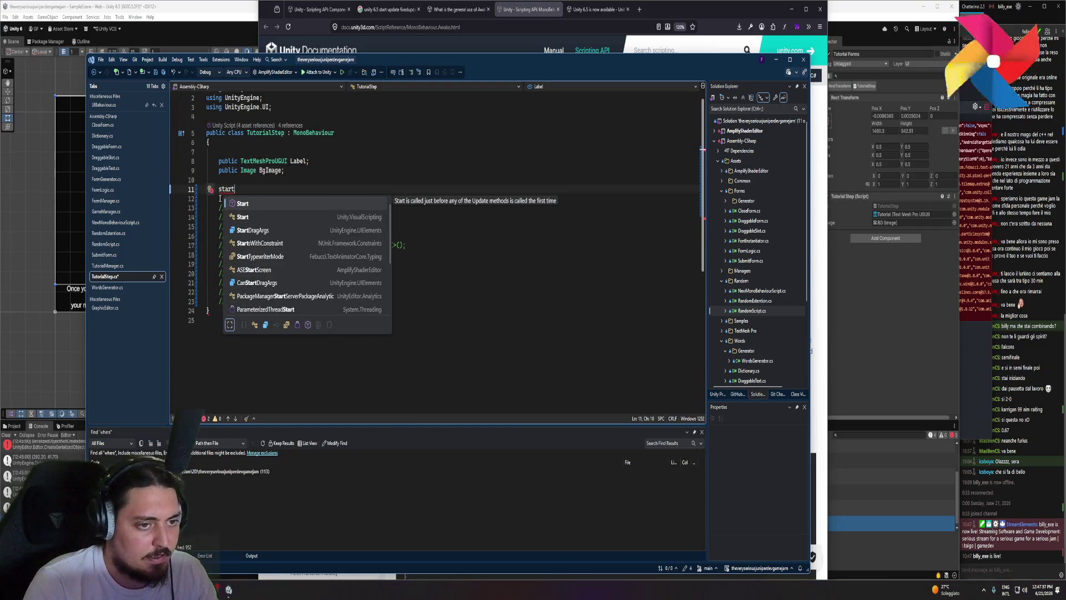
key(ctrl+BackSpace)
text(enable)
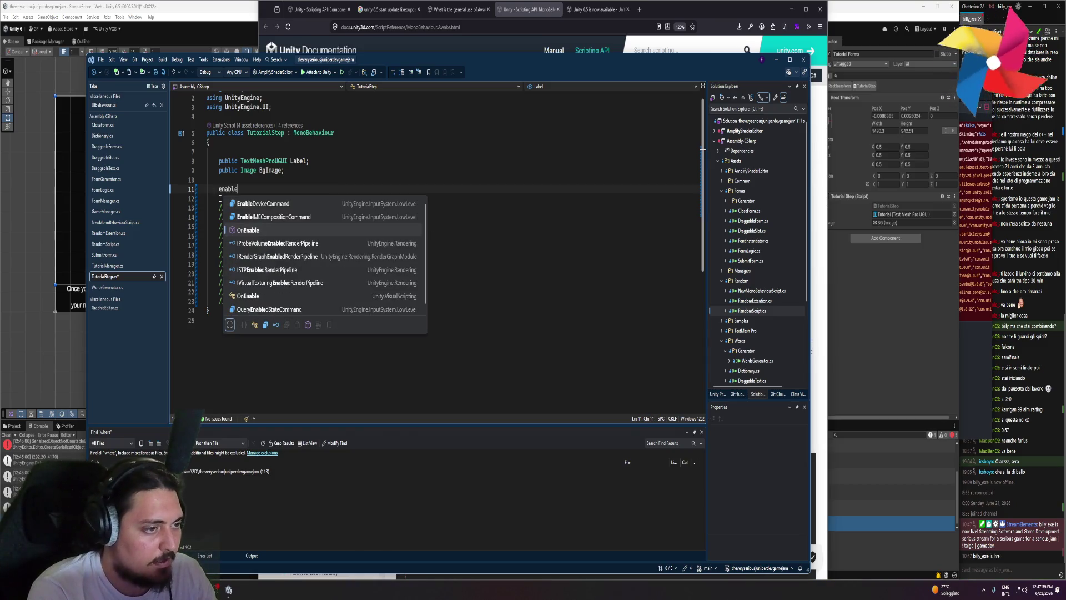
key(ctrl+BackSpace)
text(awake)
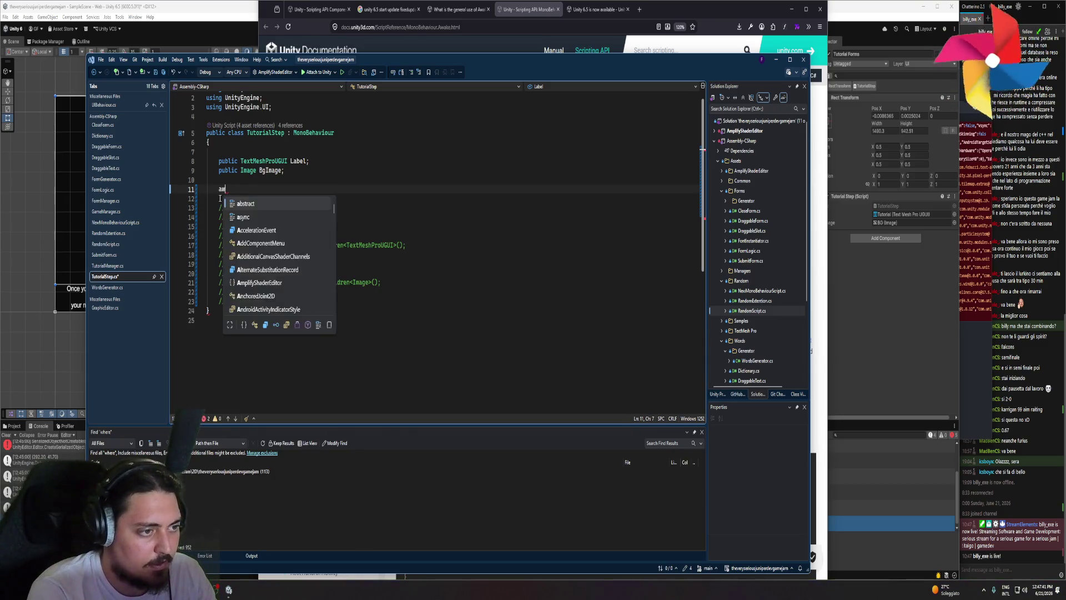
key(Tab)
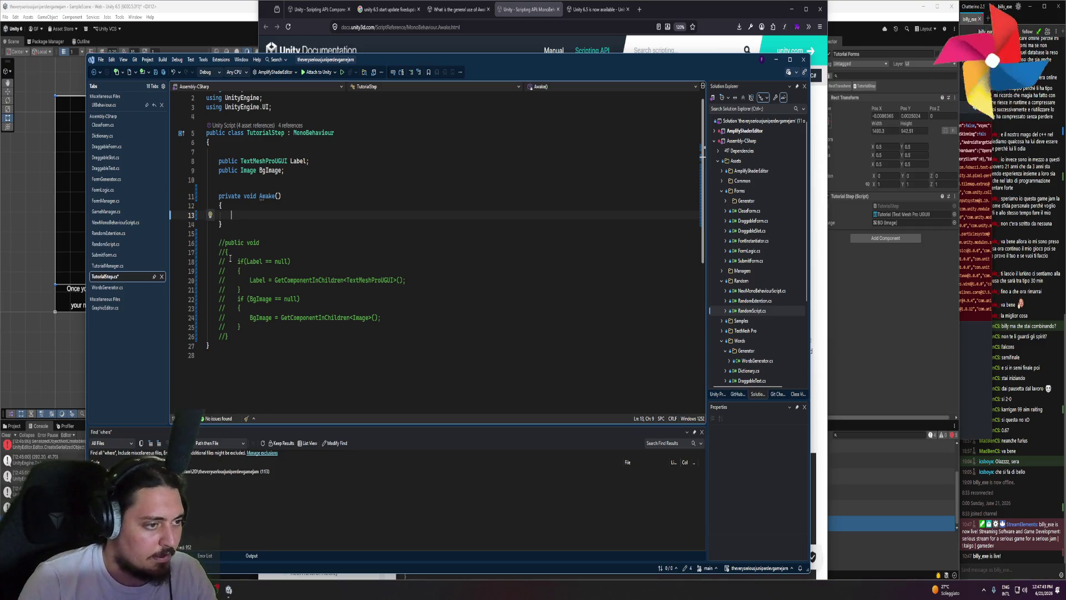
- Uncomment the Label and BgImage null checks into Awake and delete the leftover braces and signature
drag(231, 337, 218, 252)
key(ctrl+k)
key(ctrl+c)
key(ctrl+z)
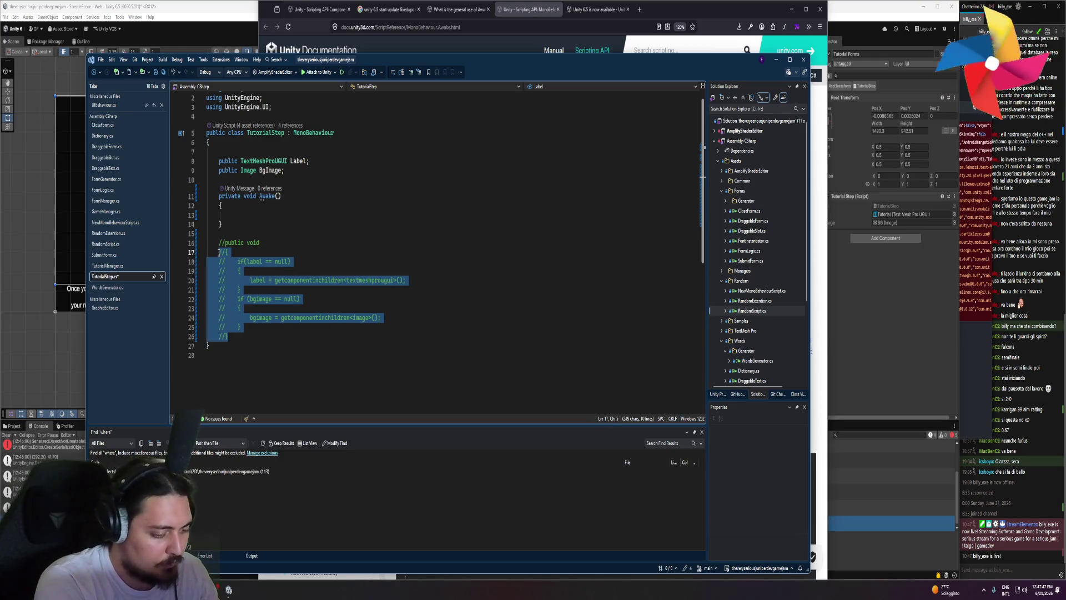
click(218, 252)
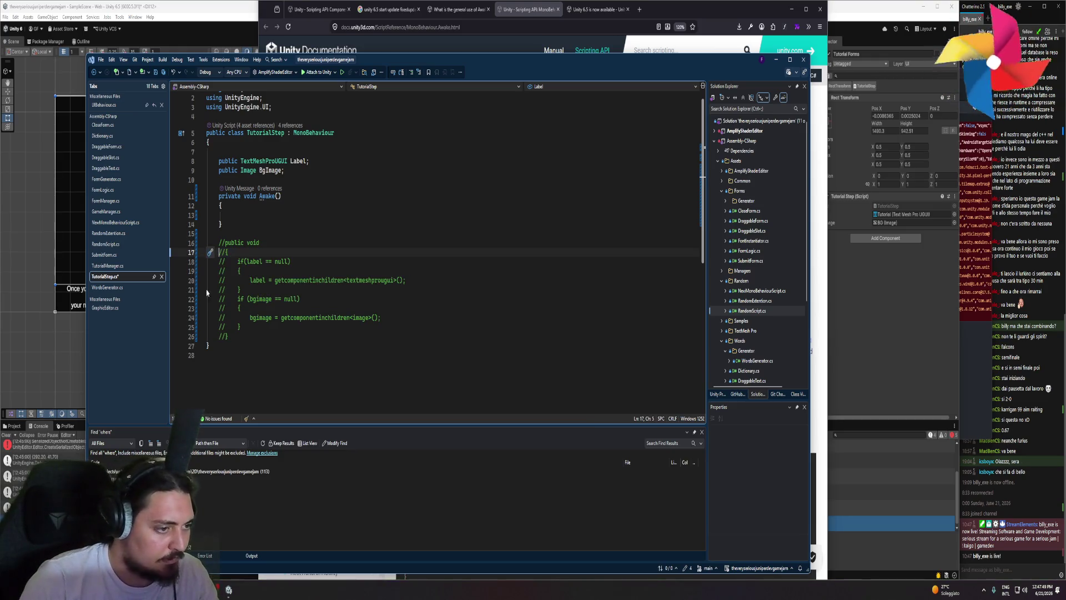
drag(241, 333, 220, 264)
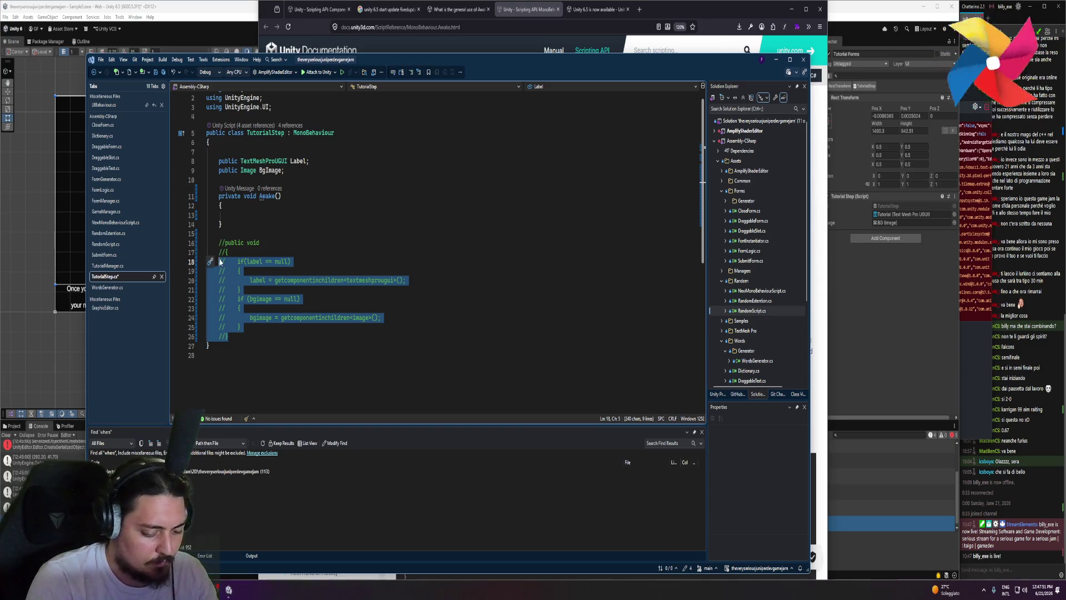
key(ctrl+k)
key(ctrl+u)
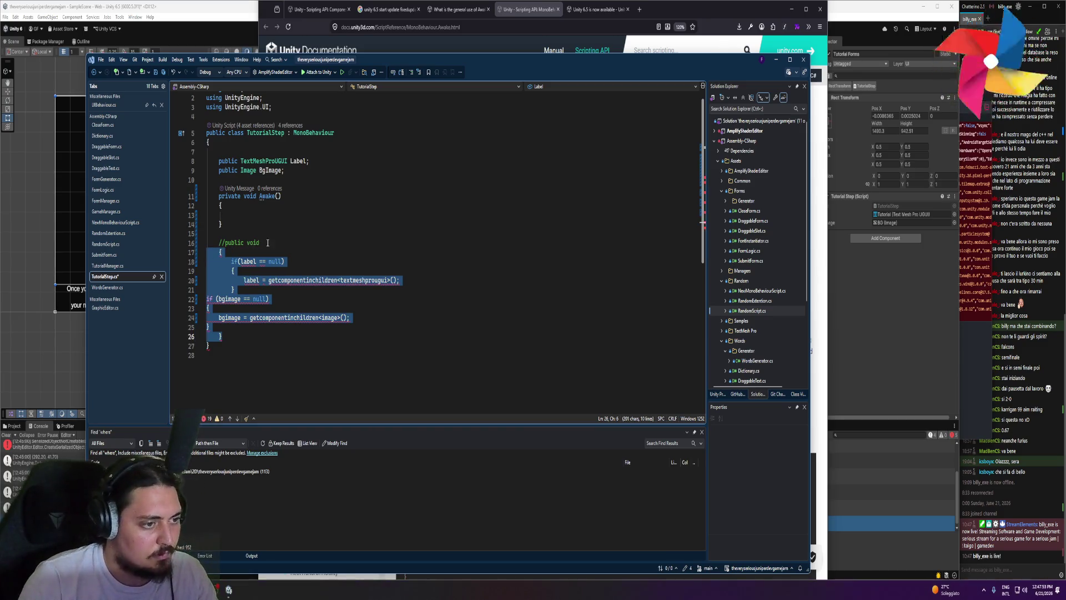
drag(267, 243, 228, 209)
key(Delete)
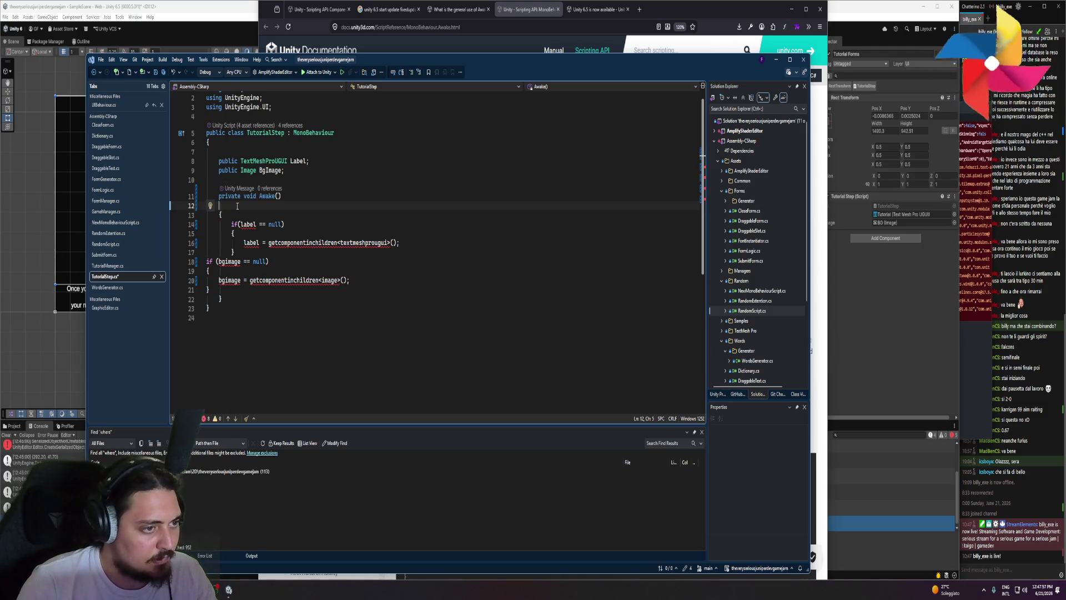
key(BackSpace)
key(BackSpace)
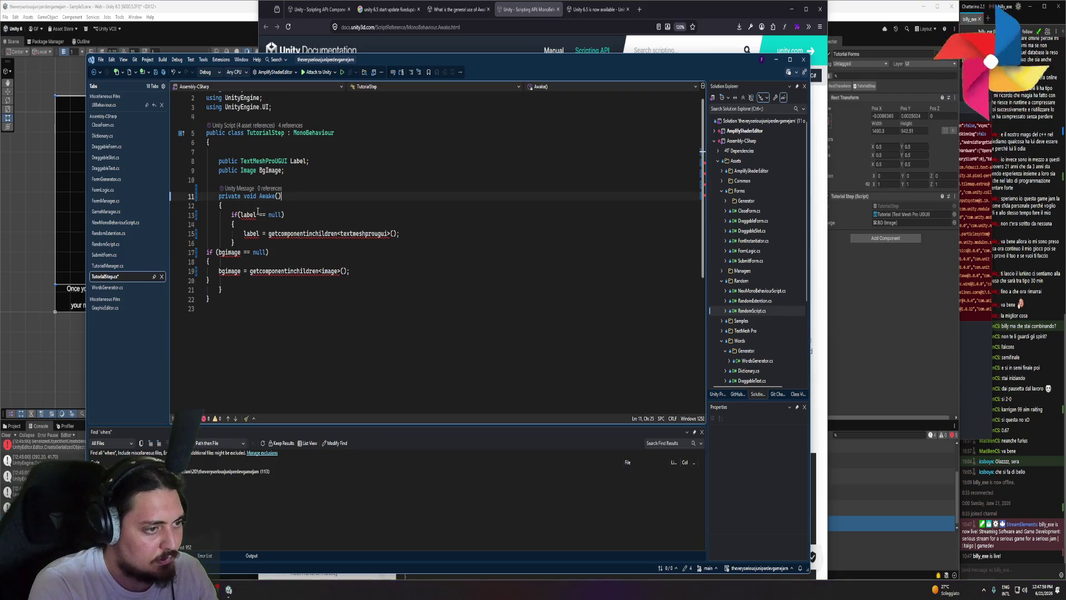
- Fix the indentation of the null checks inside Awake, then go back to Unity
drag(211, 281, 206, 251)
key(Tab)
click(254, 222)
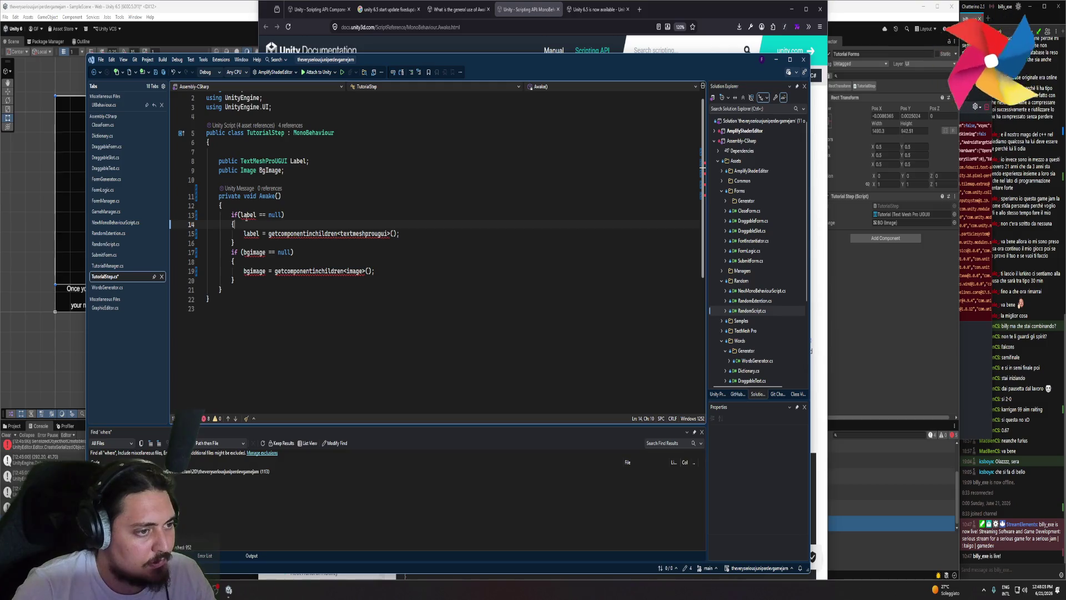
mouse_move(247, 219)
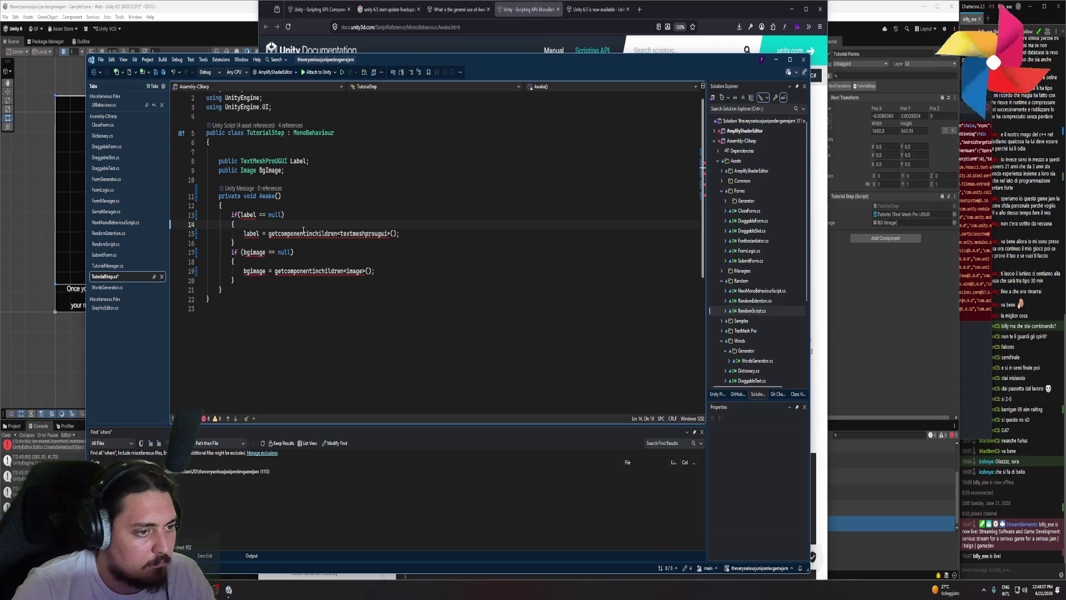
key(ctrl+z)
key(ctrl+z)
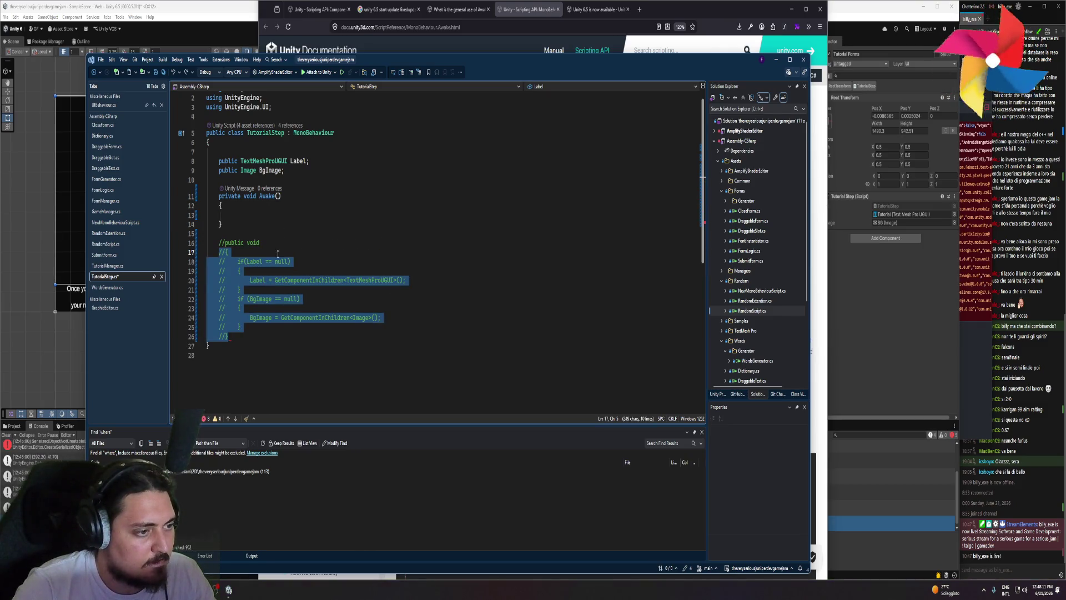
key(ctrl+z)
key(ctrl+z)
key(ctrl+z)
key(ctrl+z)
mouse_move(222, 282)
mouse_down()
mouse_move(206, 261)
mouse_move(207, 290)
mouse_up()
click(217, 289)
key(Tab)
key(Tab)
click(272, 280)
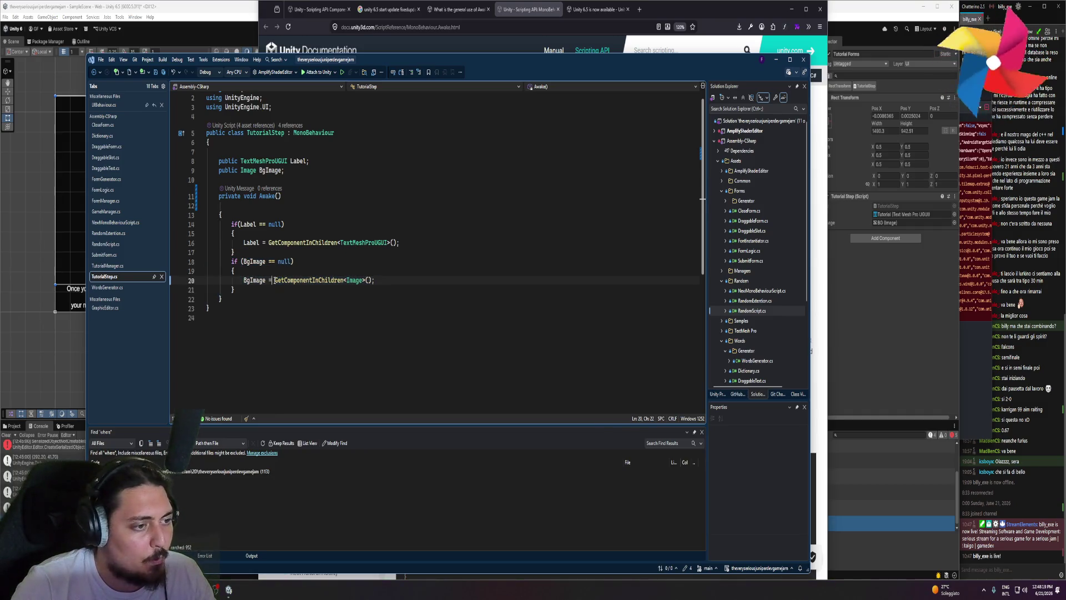
click(254, 21)
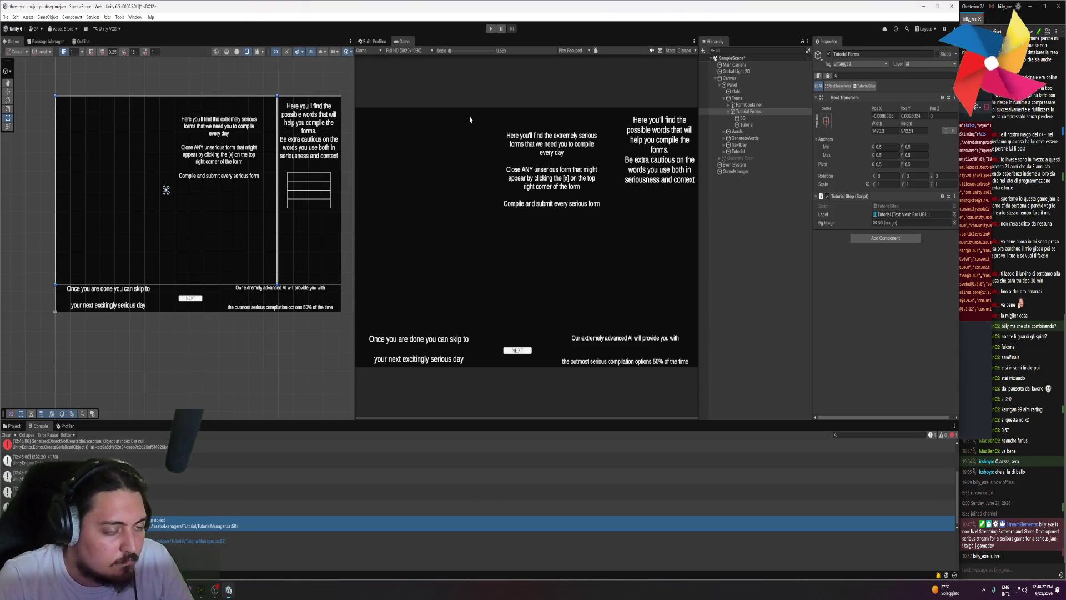
- Play the game, inspect and clear console errors, replay, and open the error's source
click(489, 28)
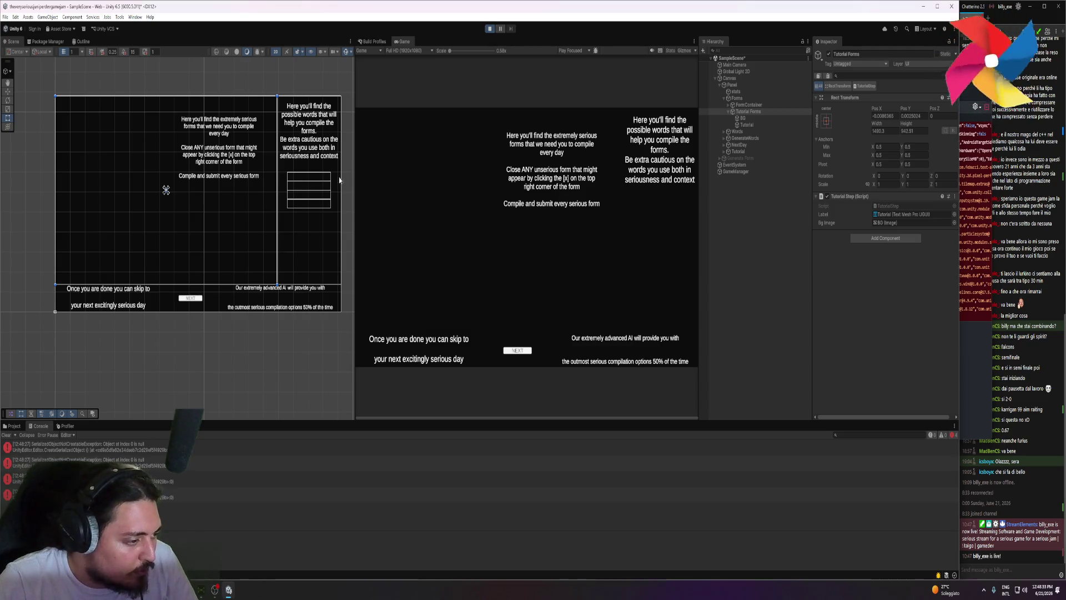
click(105, 461)
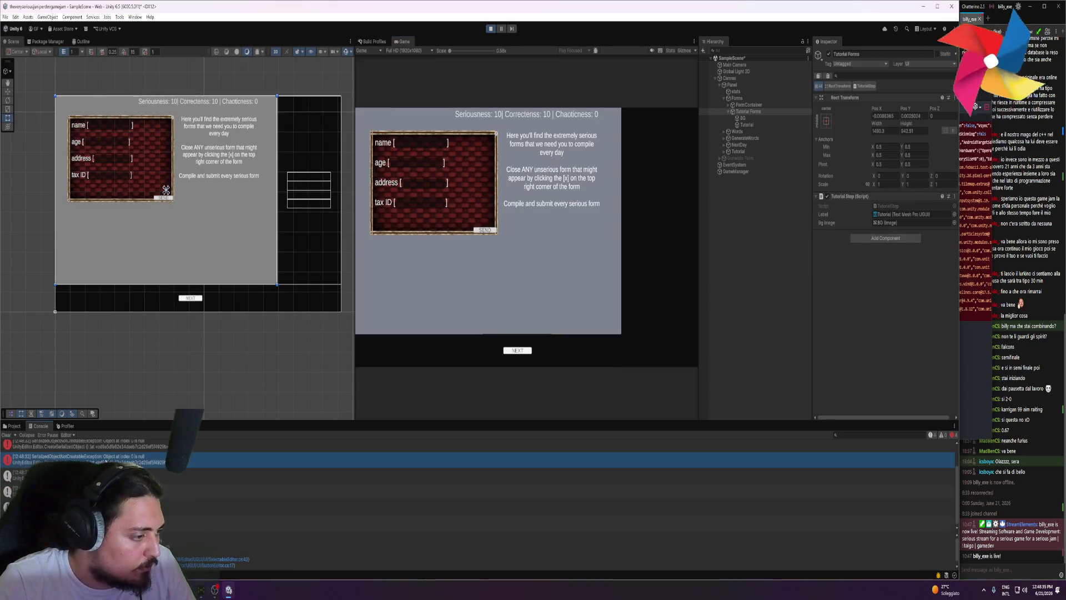
click(106, 494)
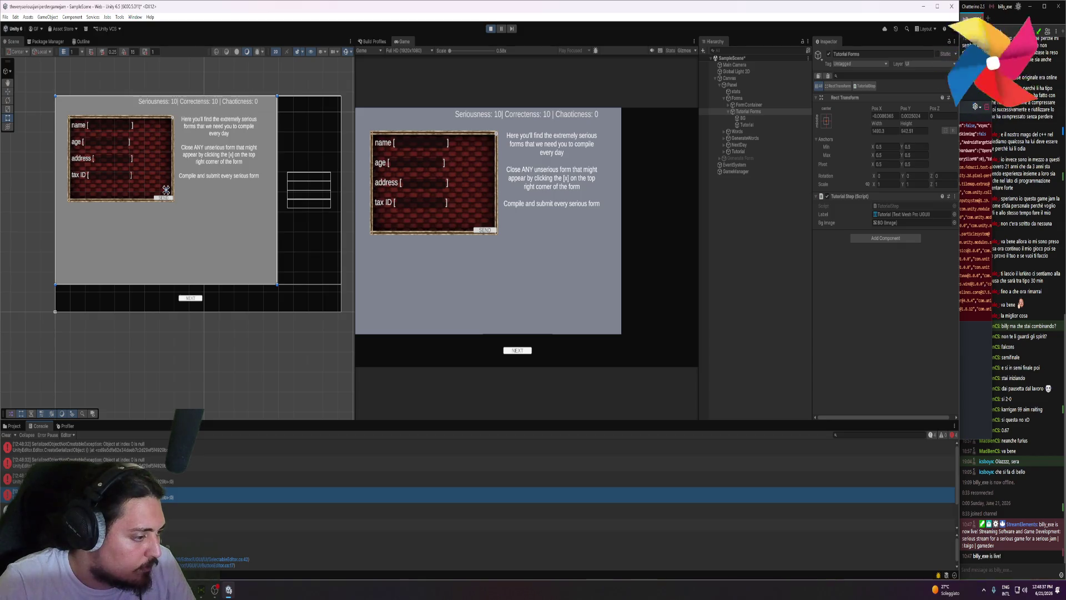
click(115, 452)
click(6, 434)
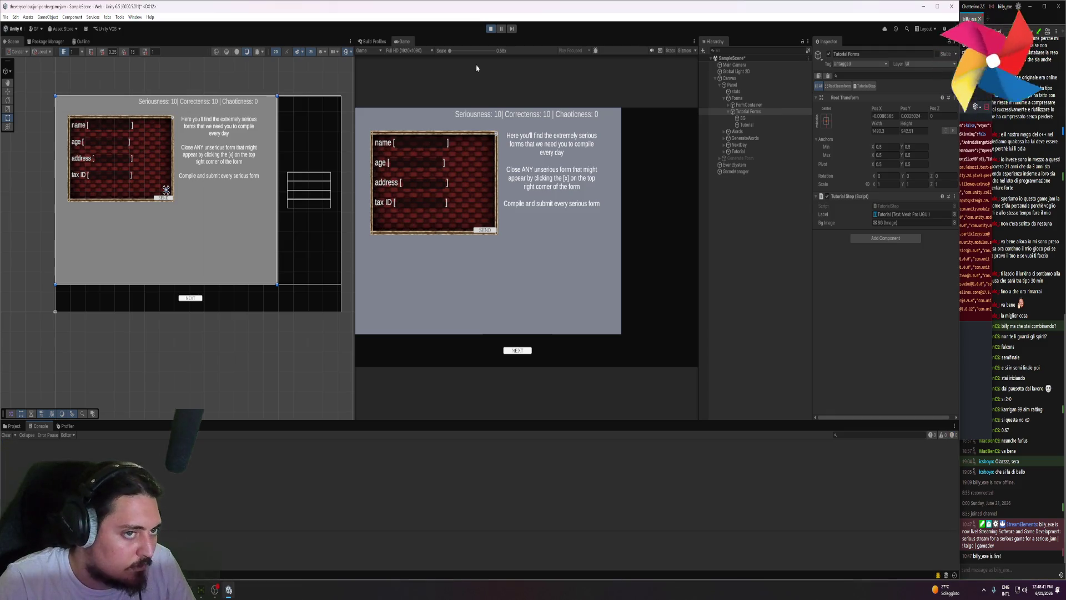
click(487, 28)
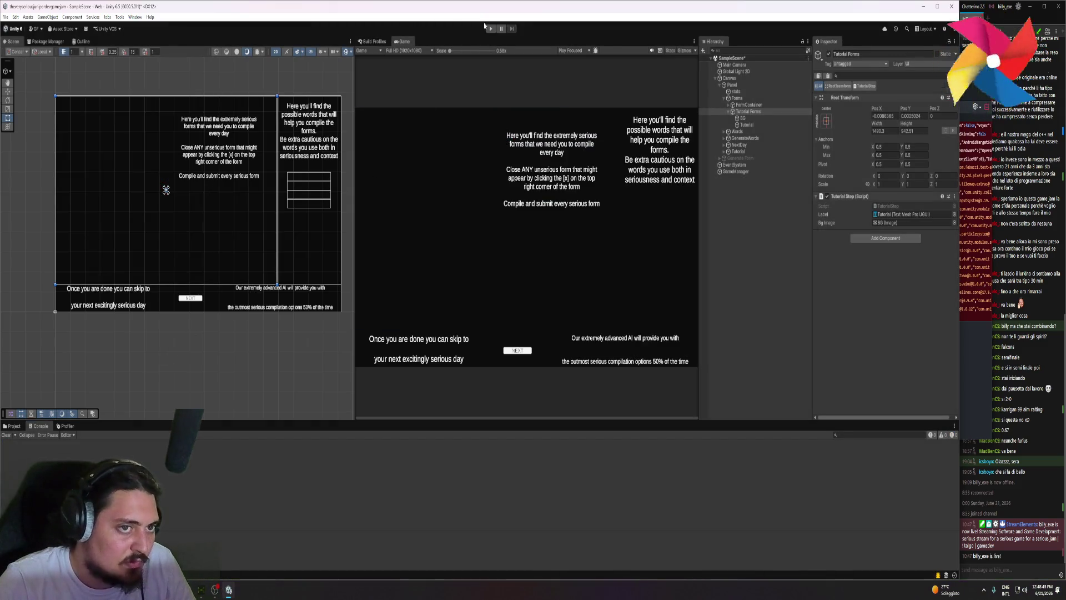
click(489, 28)
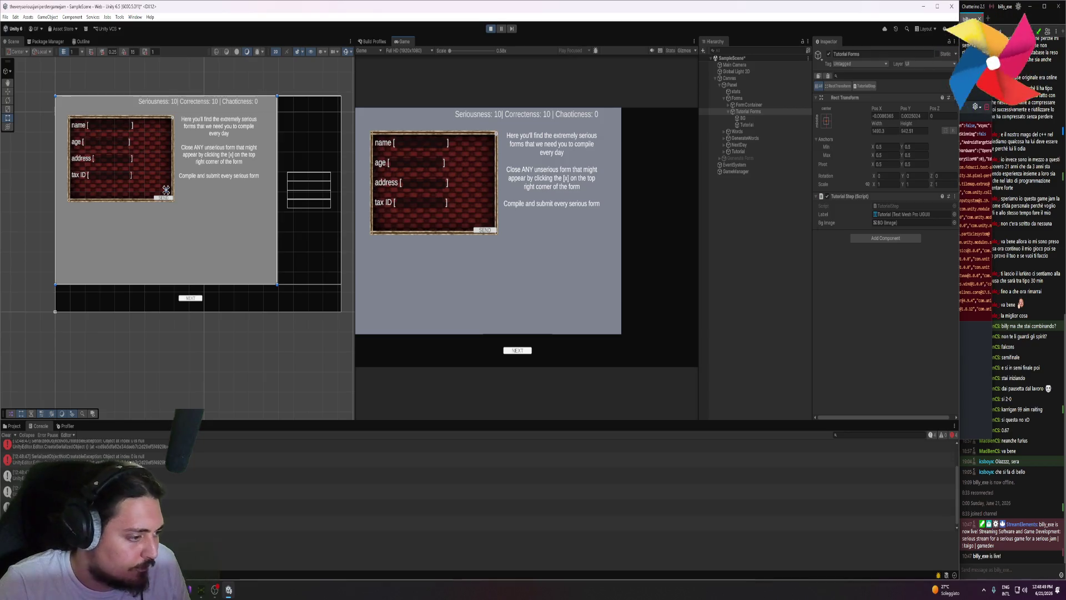
double_click(334, 459)
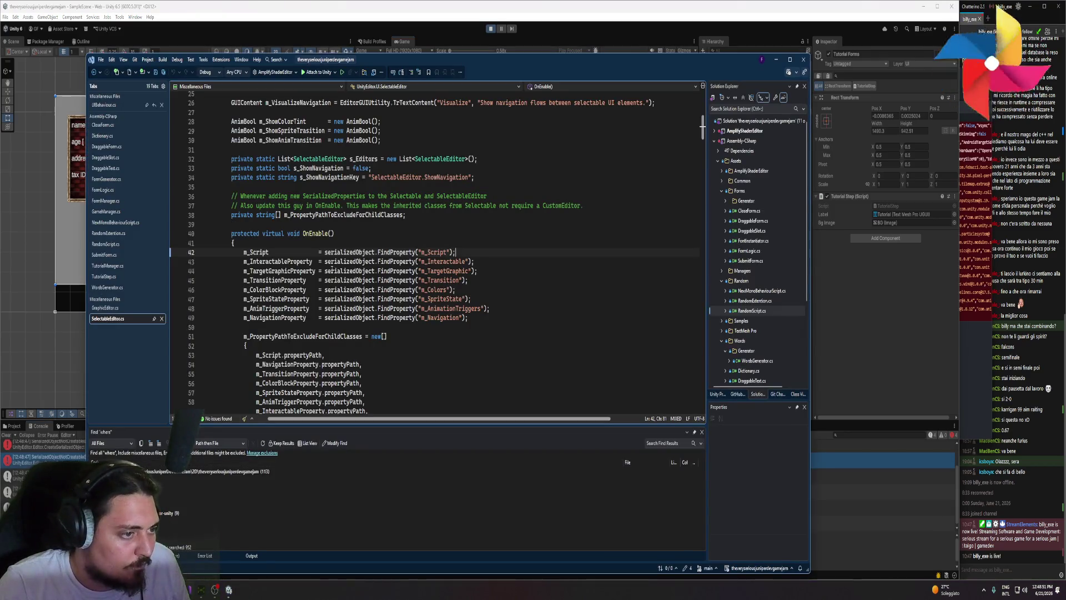
- Look over SelectableEditor.cs, close it, and return to the Unity editor
scroll(332, 268, up, 8)
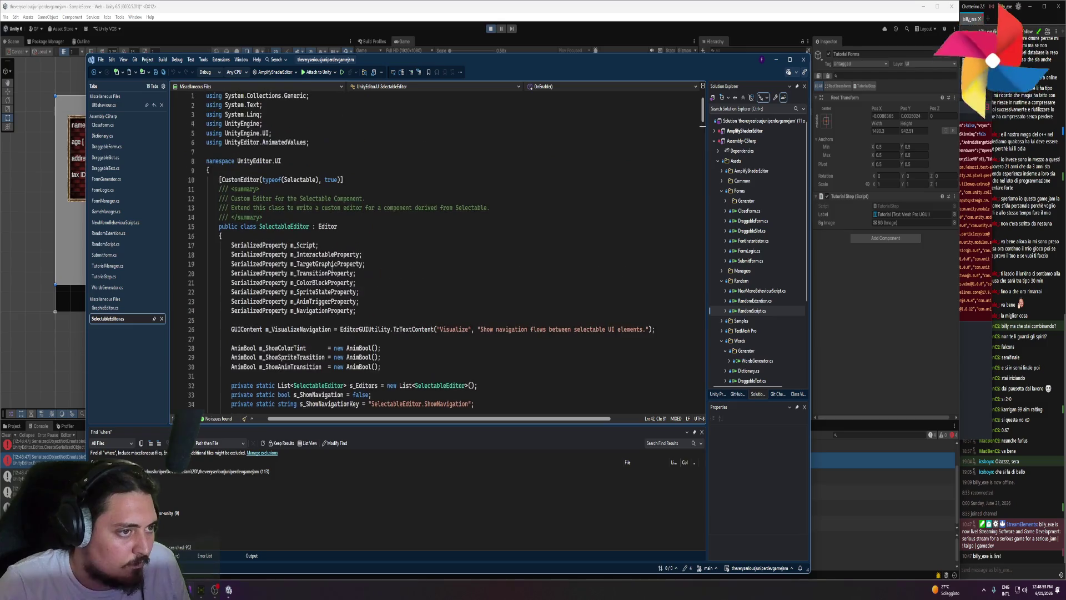
scroll(333, 277, down, 4)
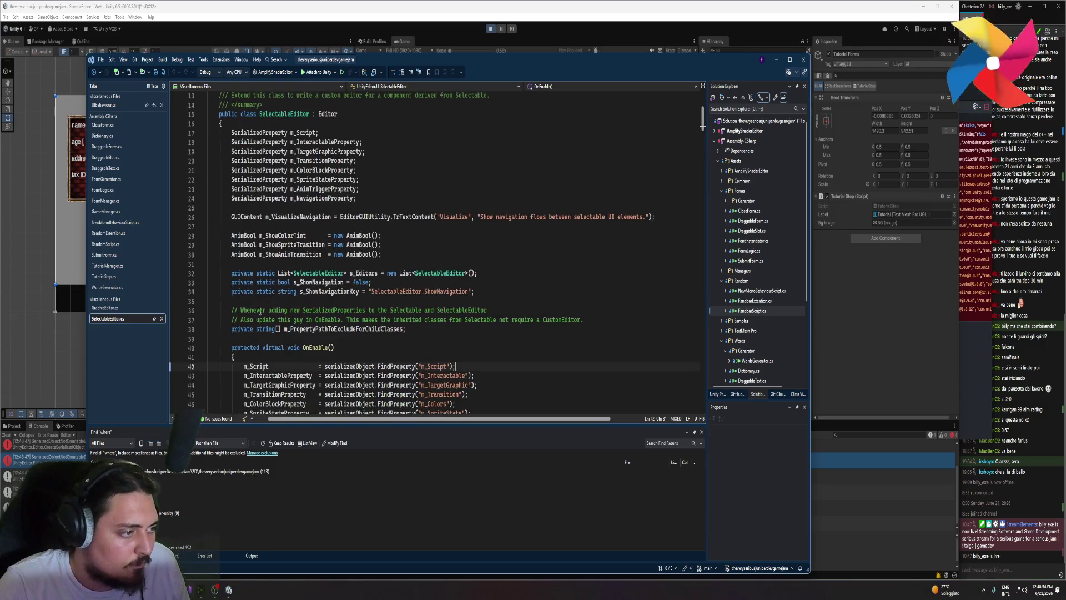
click(162, 319)
click(75, 452)
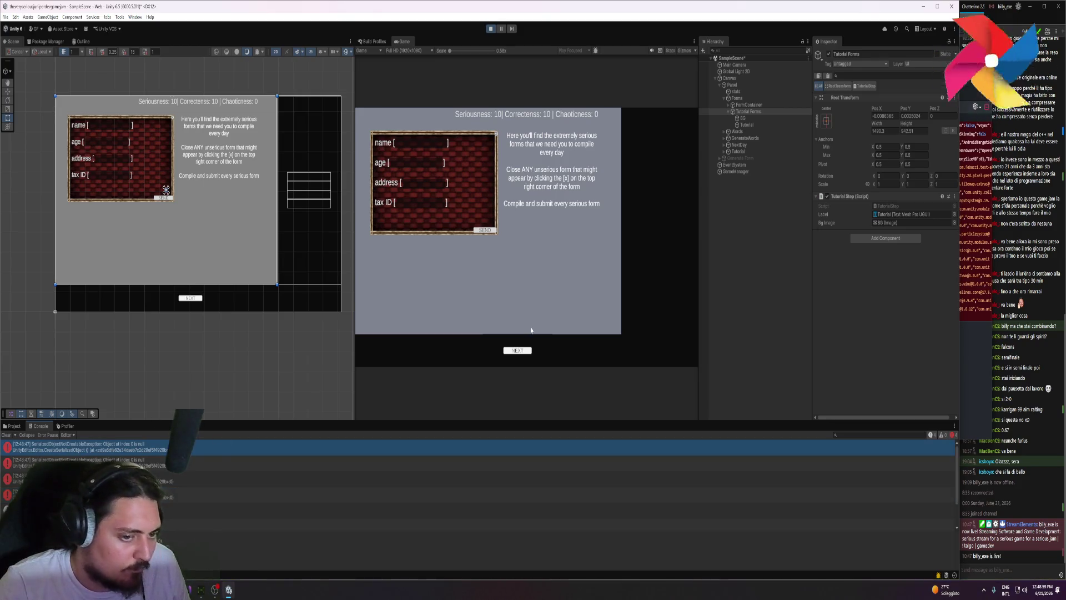
- Click NEXT through the four tutorial screens, stop the game, and check the second console error
click(518, 351)
click(519, 353)
click(519, 353)
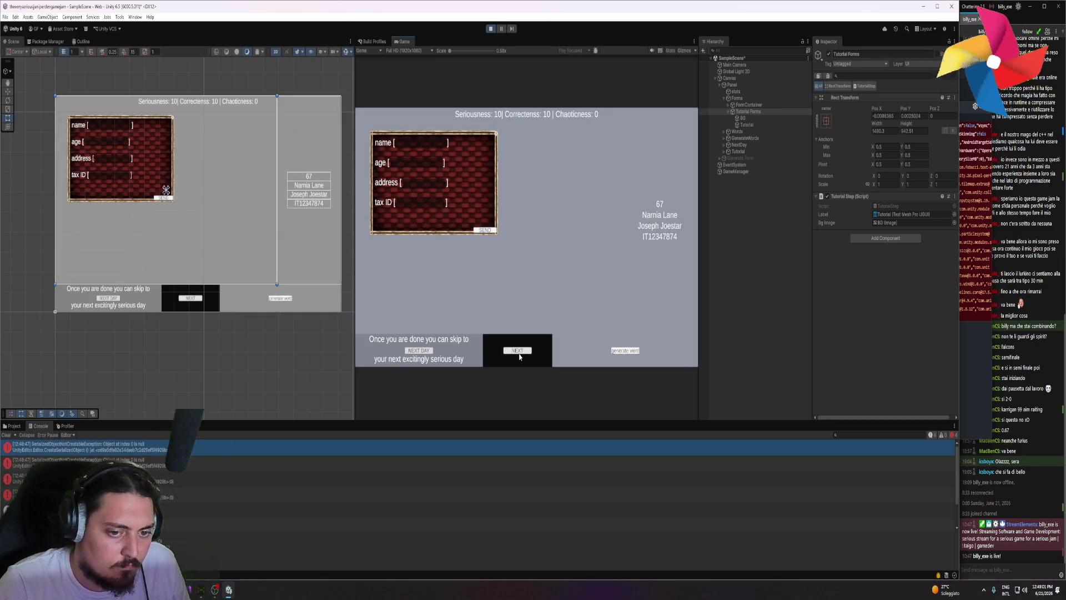
click(519, 353)
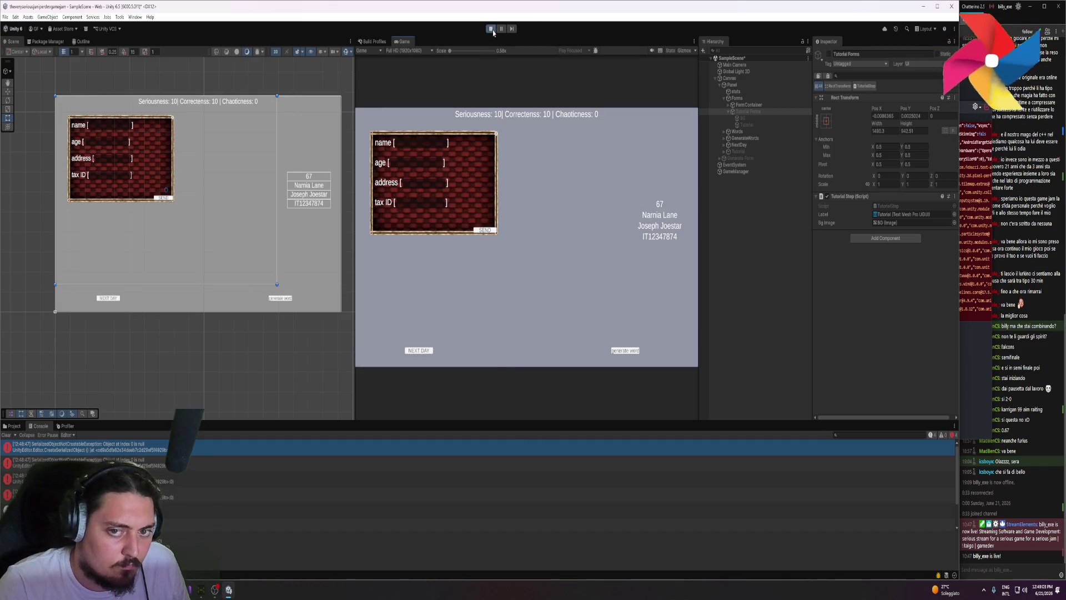
click(491, 29)
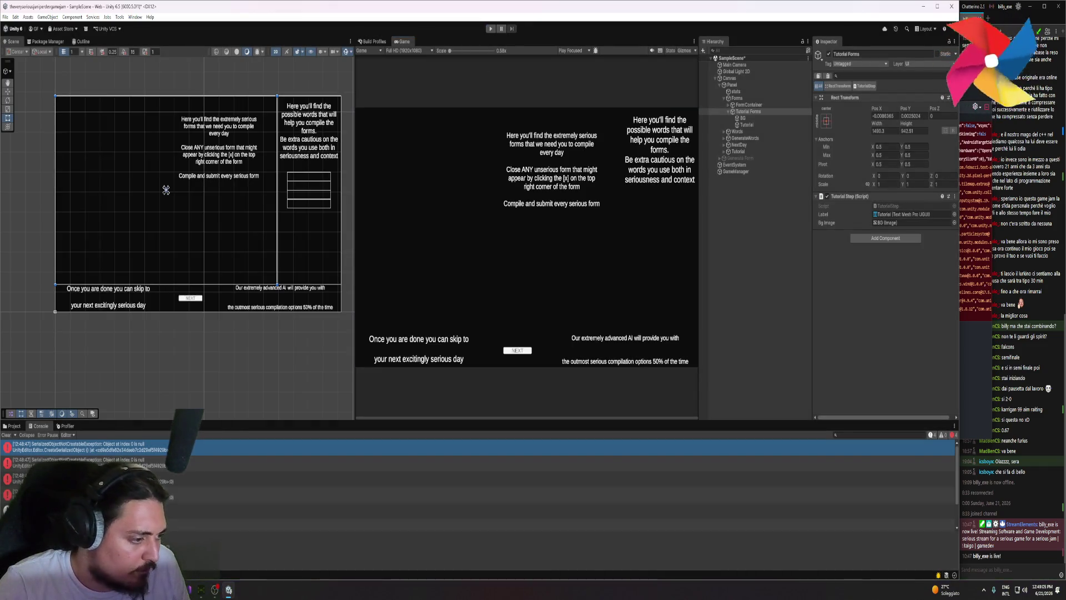
click(445, 463)
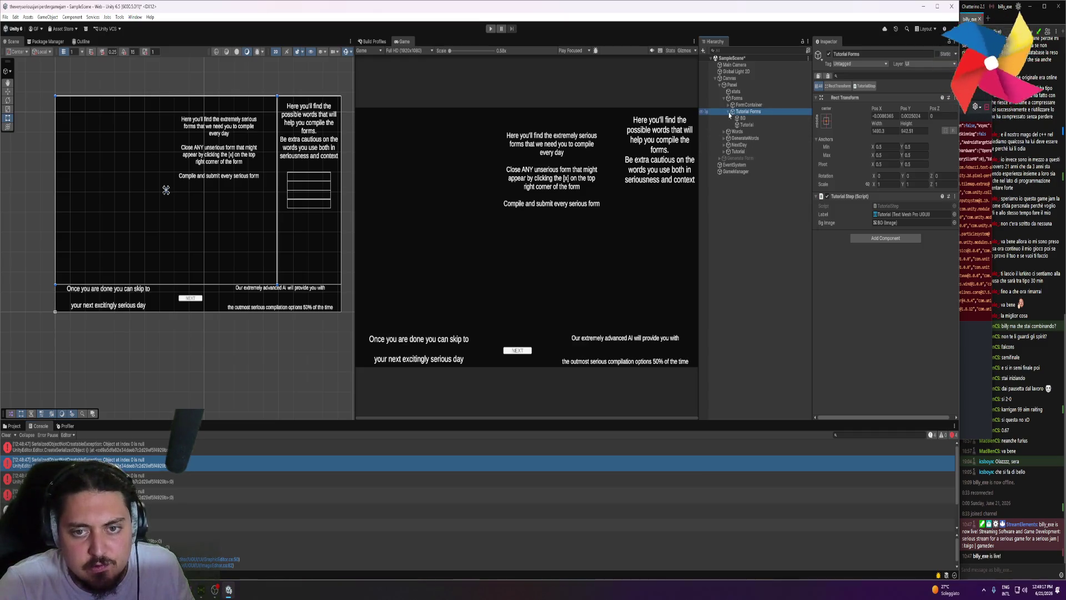
key(alt+Tab)
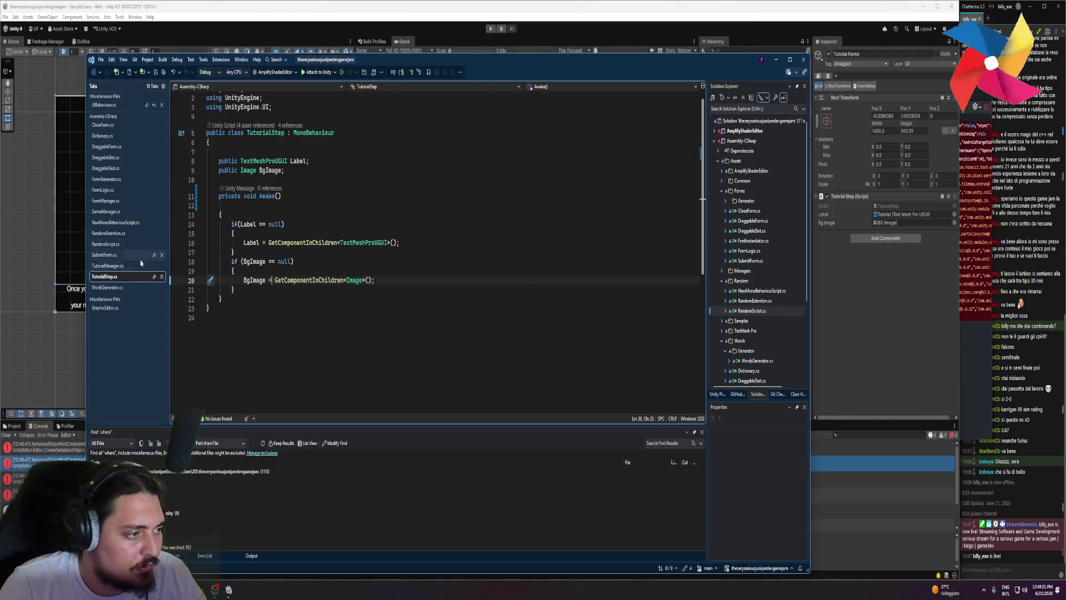
- Comment out line 15 of TutorialManager's Start, which activates each tutorial step
key(ctrl+Tab)
scroll(288, 239, up, 7)
scroll(289, 239, up, 3)
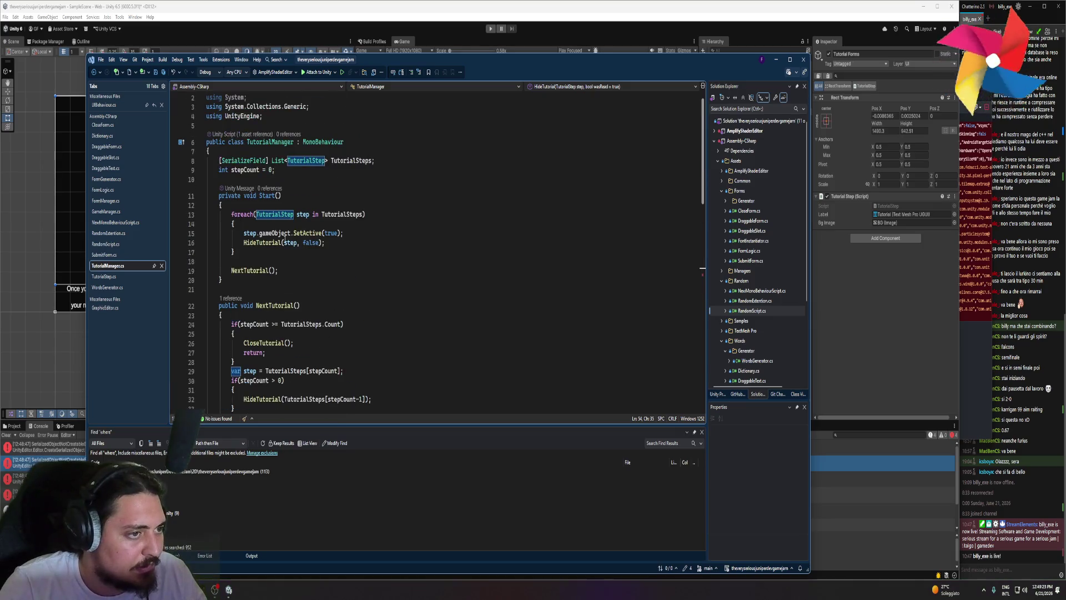
key(shift+Home)
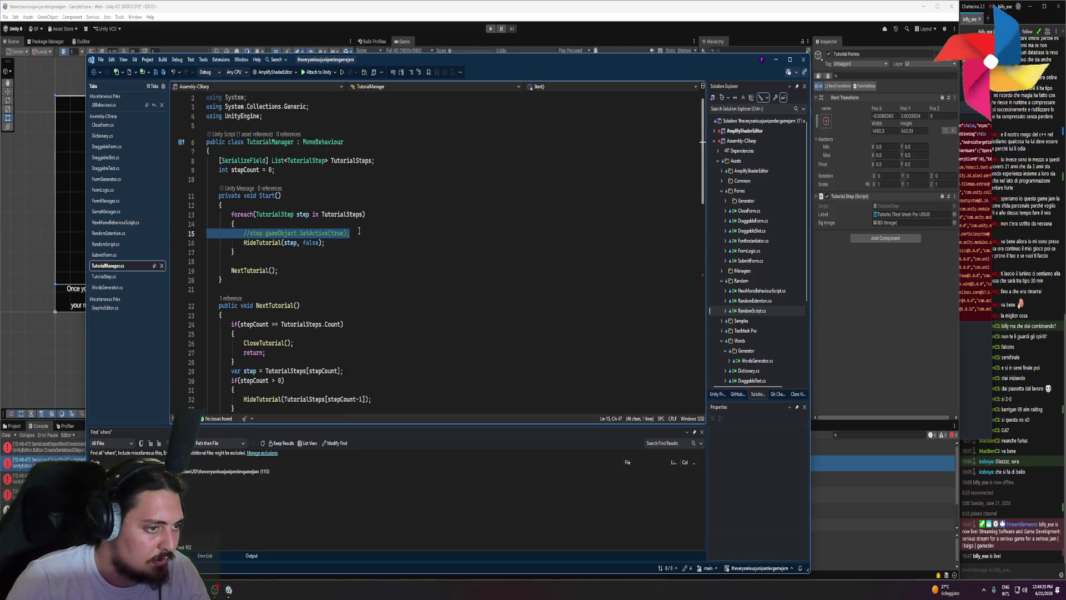
key(alt+Tab)
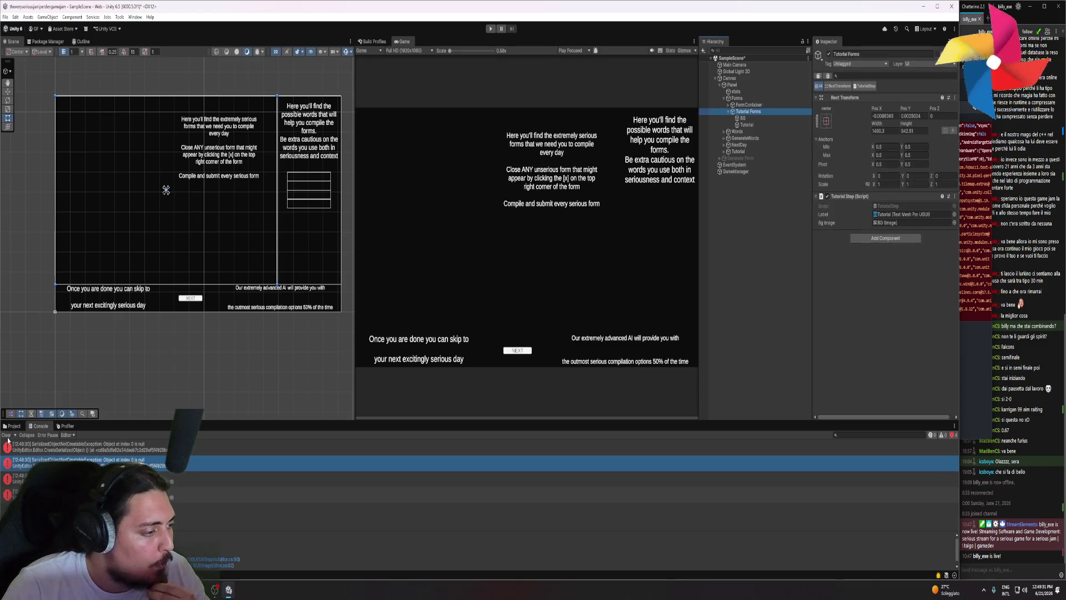
- Check the first console error and the Tutorial object's four steps: Forms, Words, Generation, NextDay
click(111, 451)
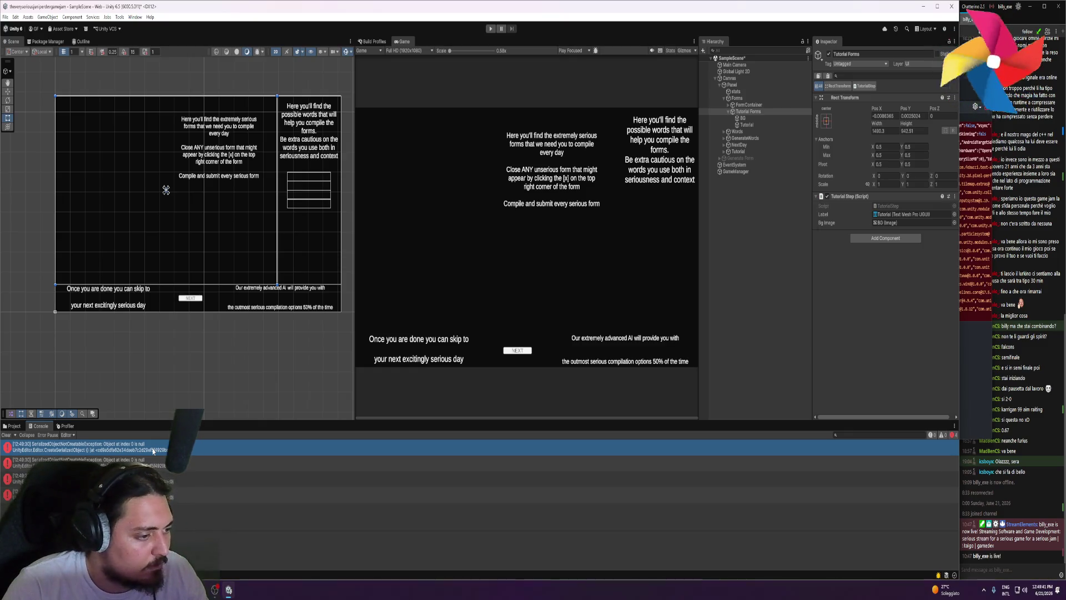
key(alt+Tab)
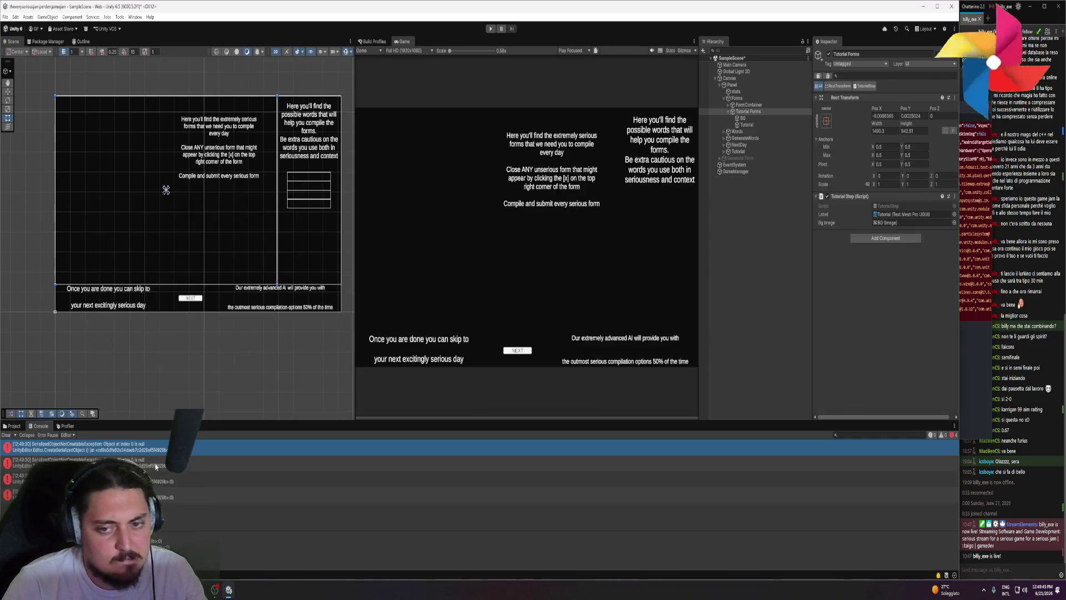
click(788, 151)
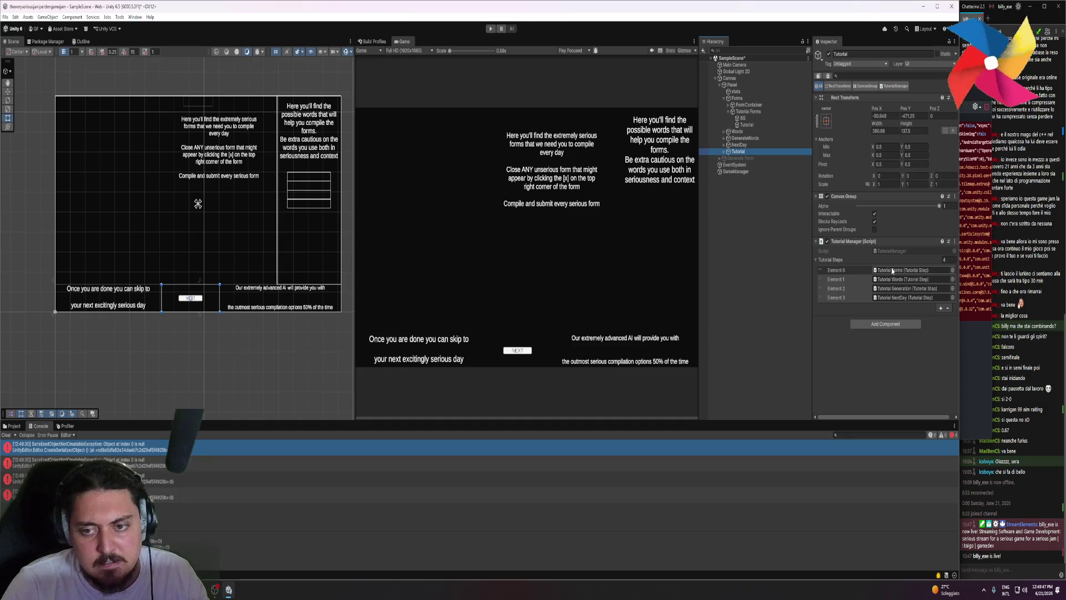
key(alt+Tab)
key(alt+Tab)
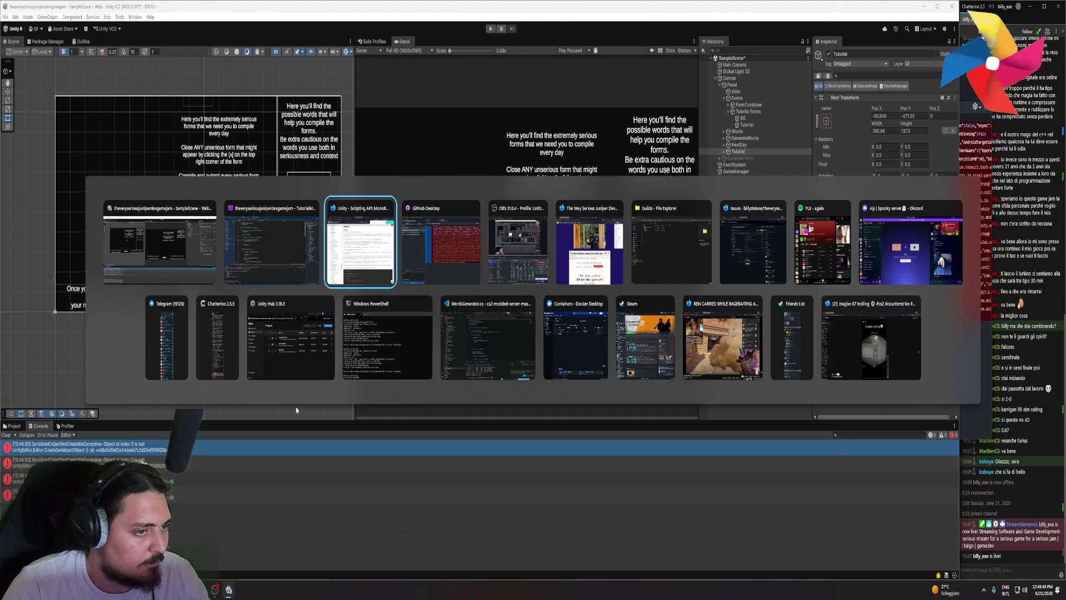
- Search Google for the SerializedObjectNotCreatableException error and open the Stack Overflow result
key(ctrl+t)
text(uinty serializ)
text(t)
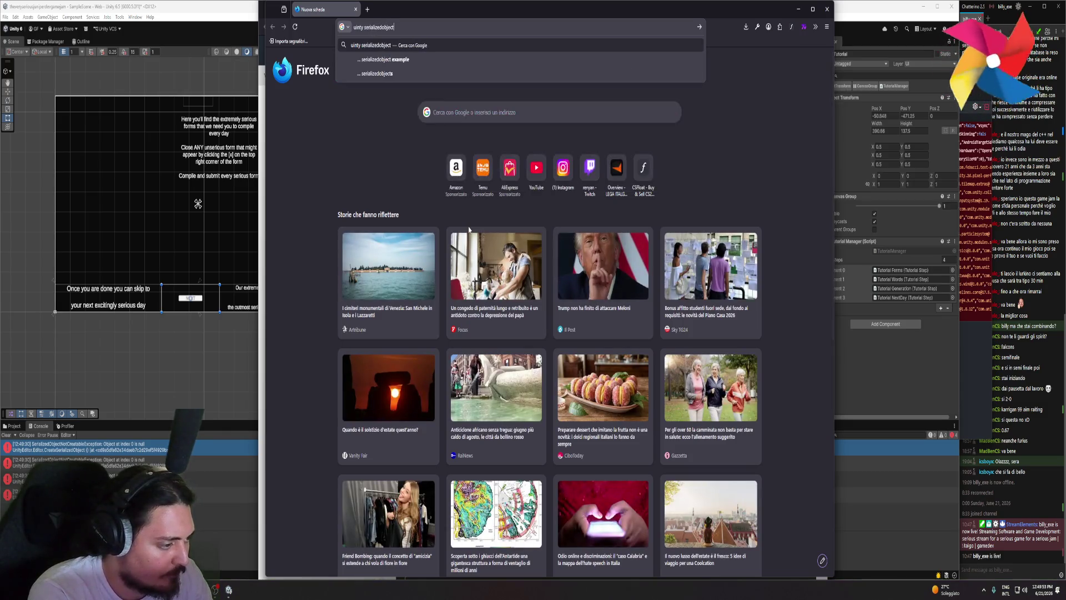
text(bleexceptio)
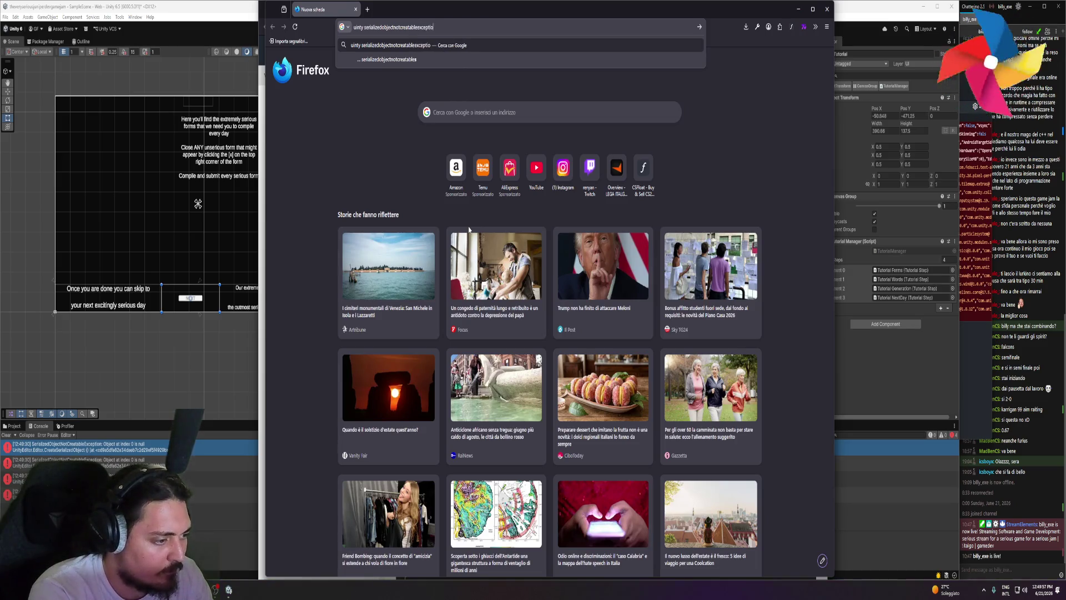
text(n object a)
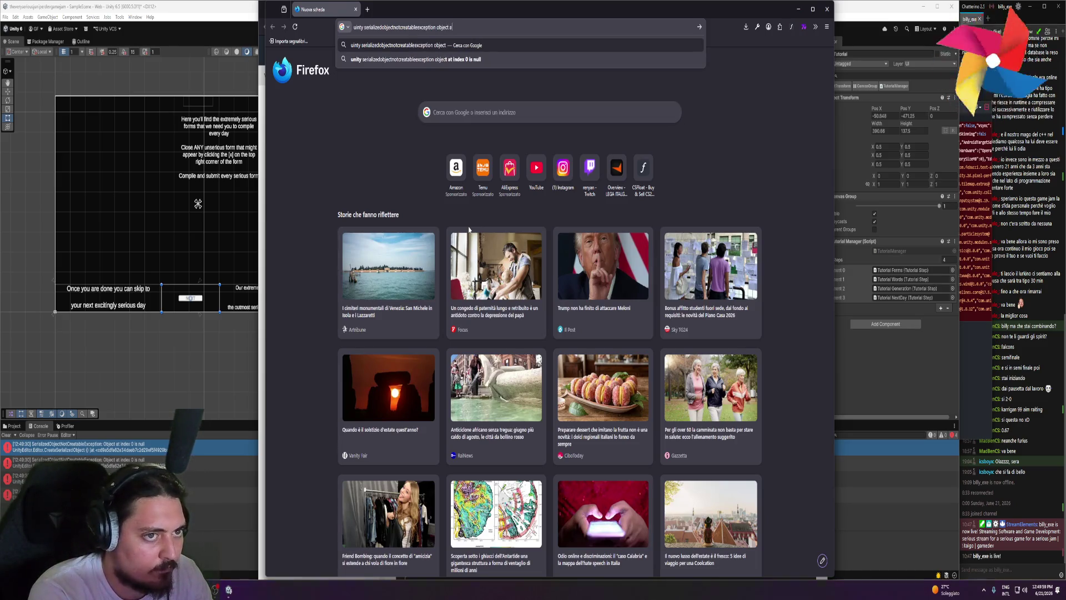
key(Down)
key(Return)
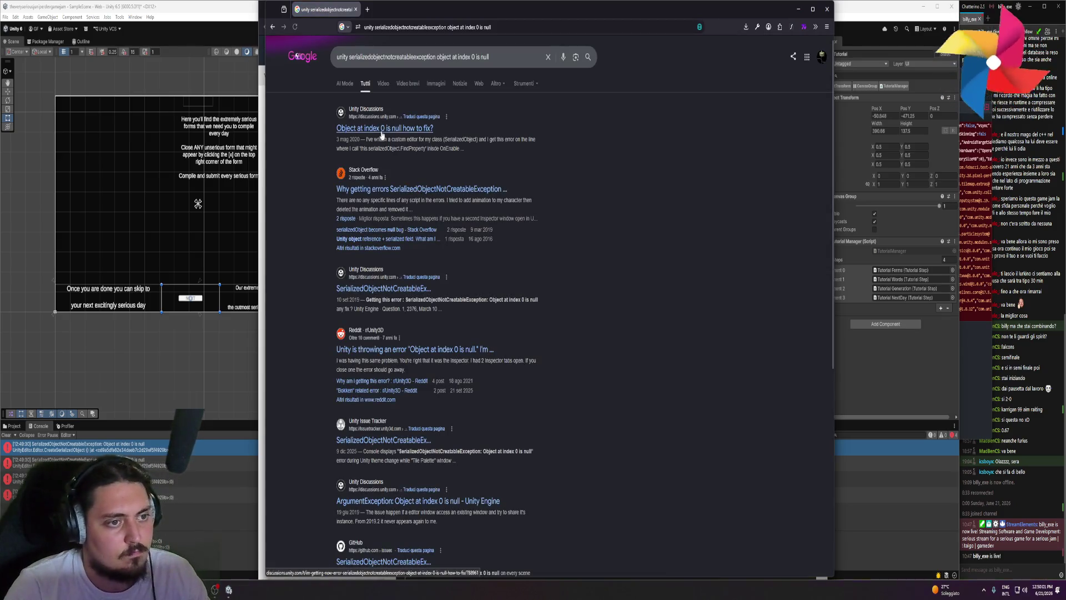
click(383, 189)
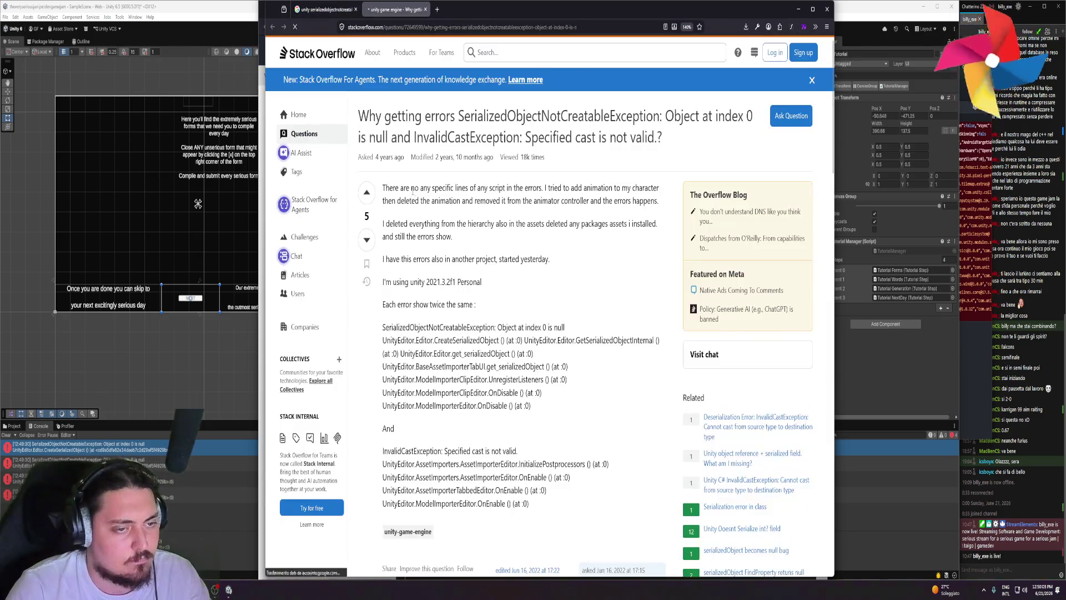
- Close the Unity Documentation window, zoom in, and read the advice about closing extra Inspector windows
scroll(524, 333, down, 5)
scroll(525, 333, up, 2)
drag(428, 244, 588, 246)
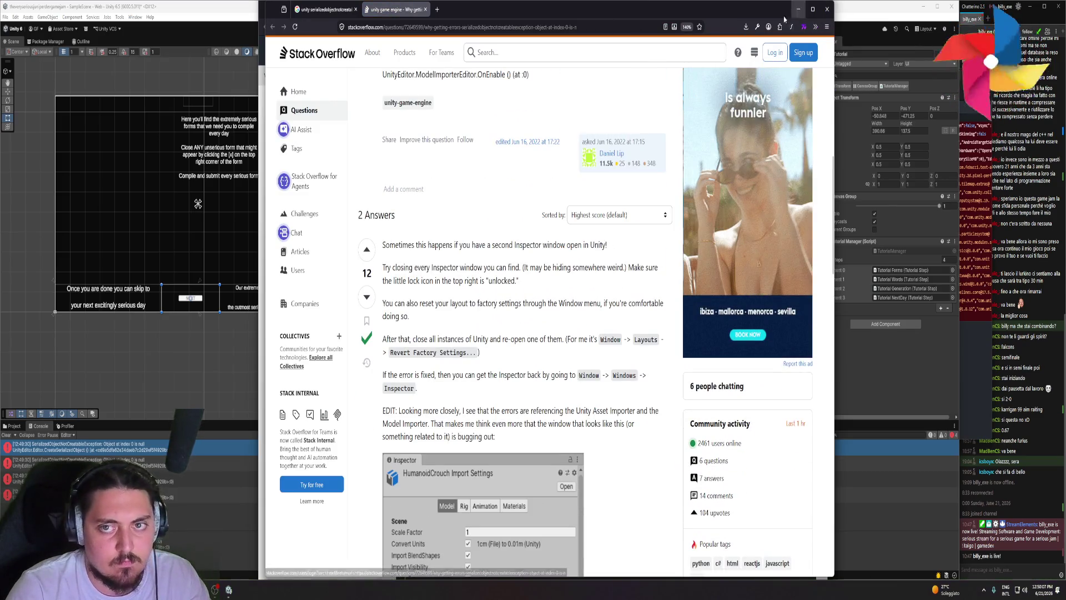
drag(610, 9, 539, 179)
drag(722, 10, 703, 16)
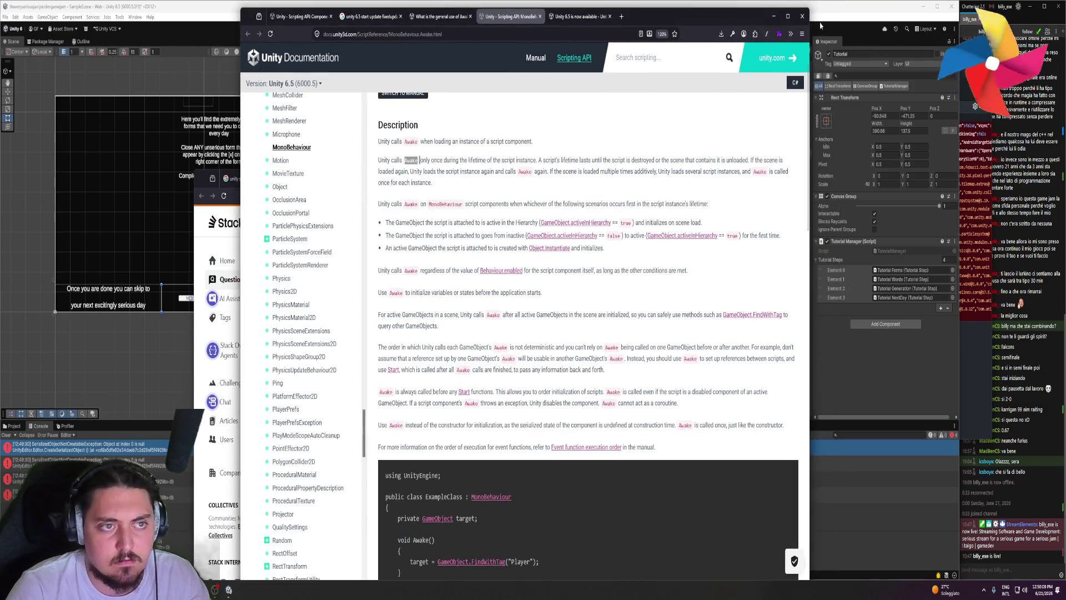
click(803, 16)
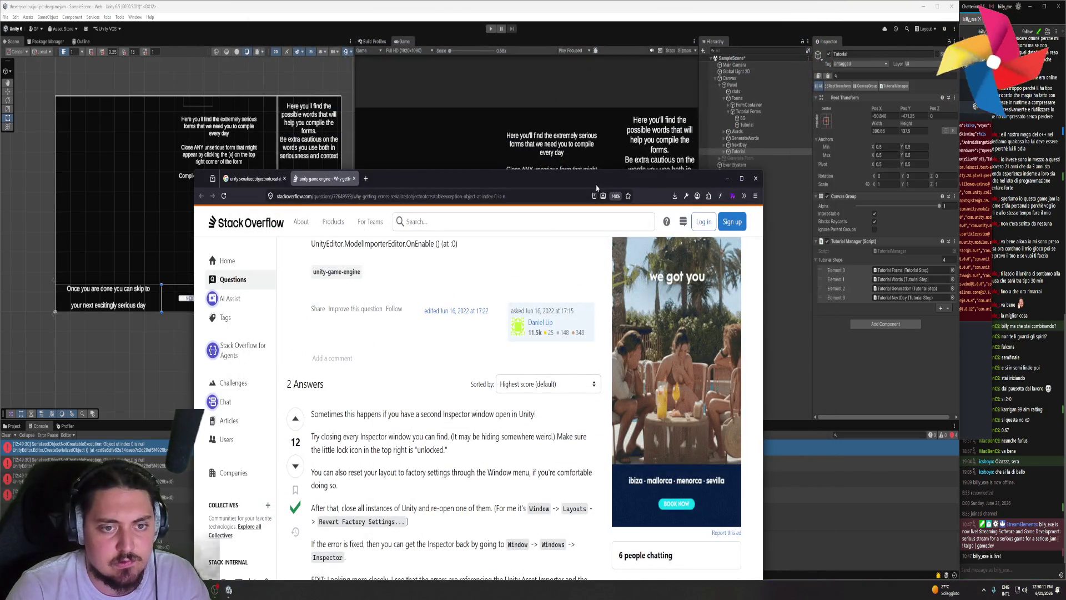
key(ctrl+plus)
drag(593, 61, 591, 49)
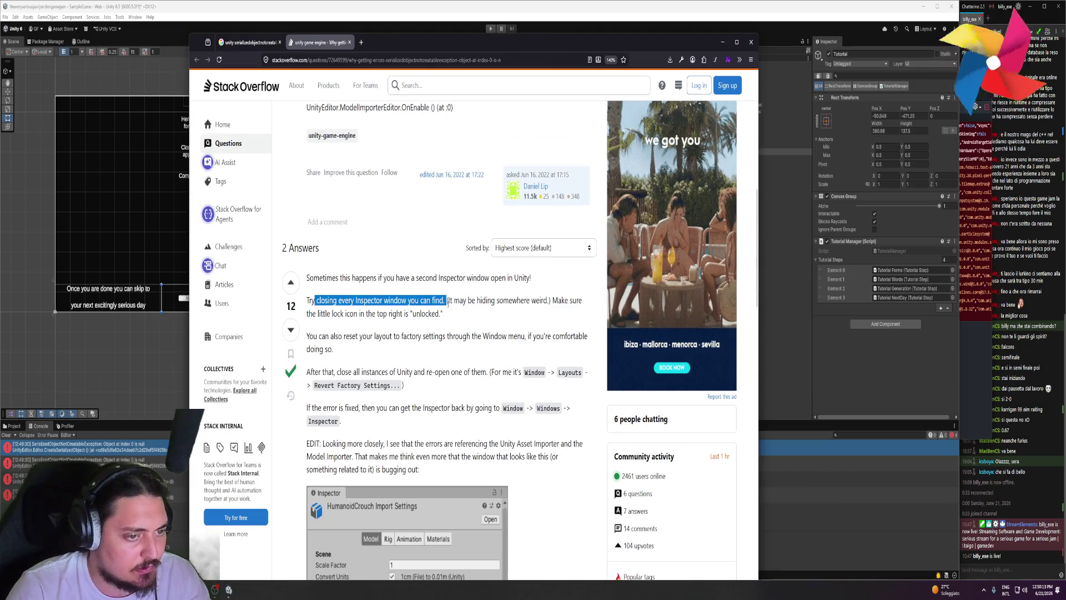
drag(440, 301, 446, 316)
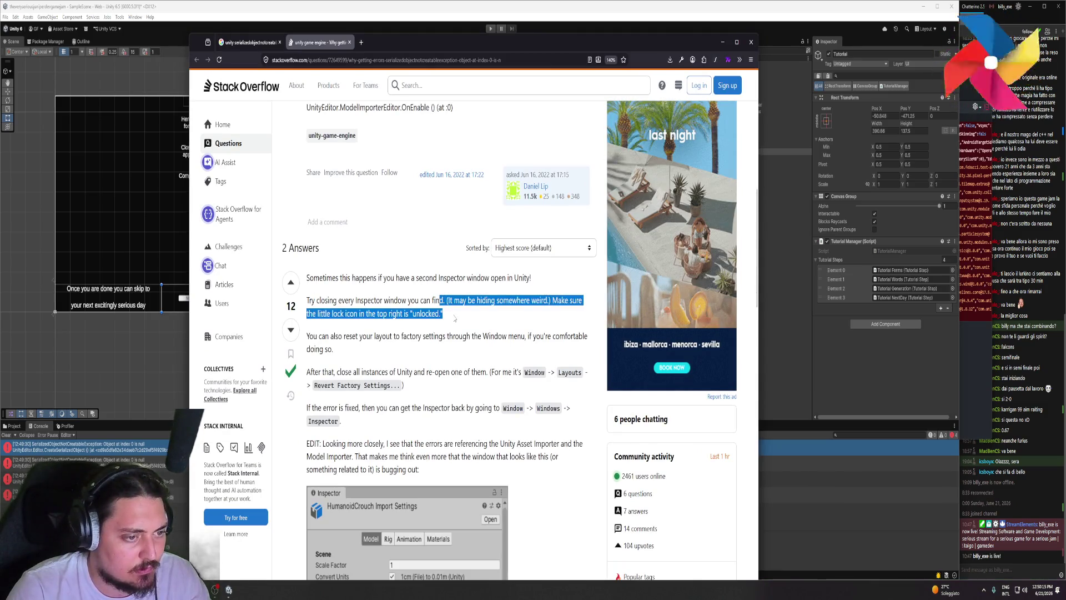
click(955, 41)
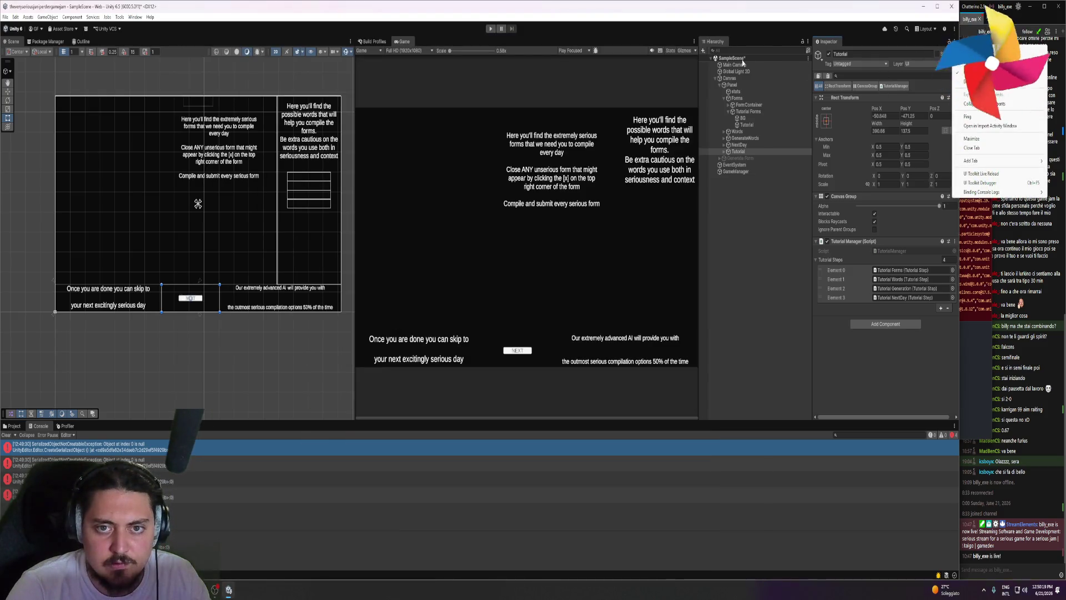
- Close the Inspector tab via its ⋮ menu and press Play to retest
click(744, 254)
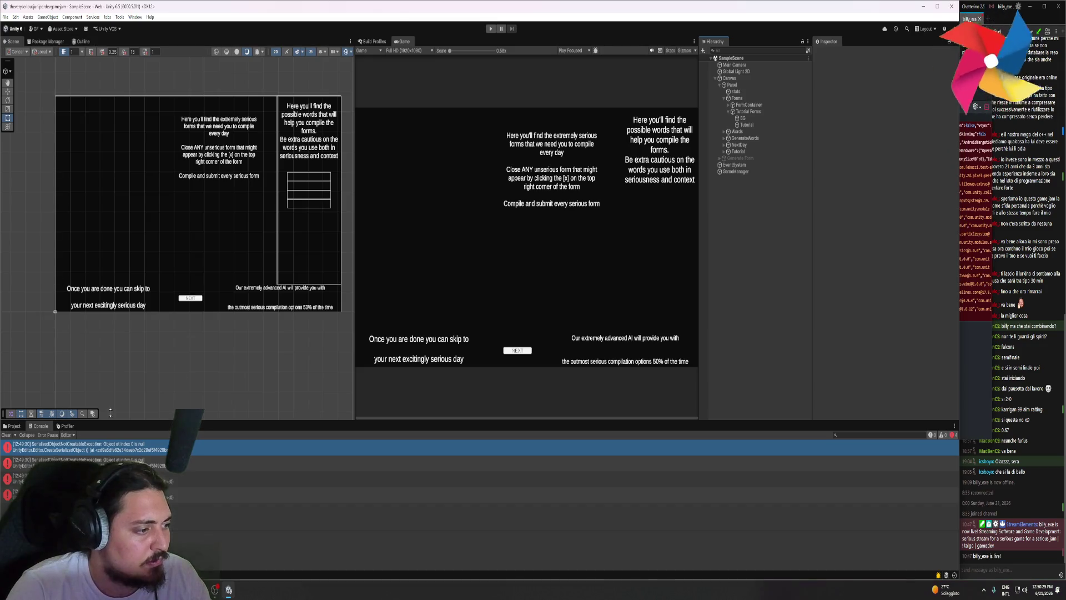
click(954, 41)
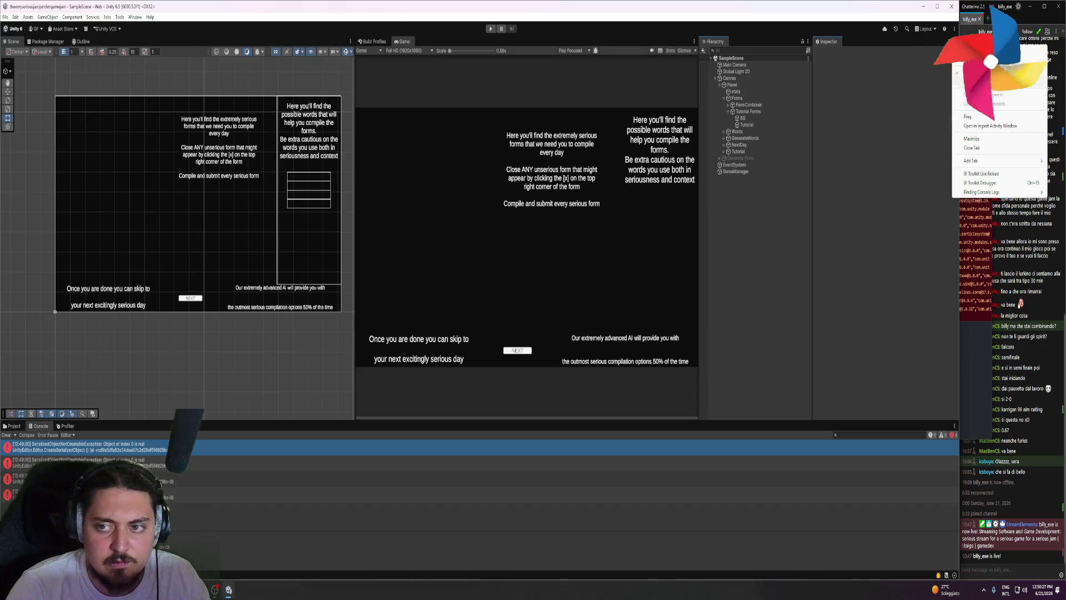
click(971, 148)
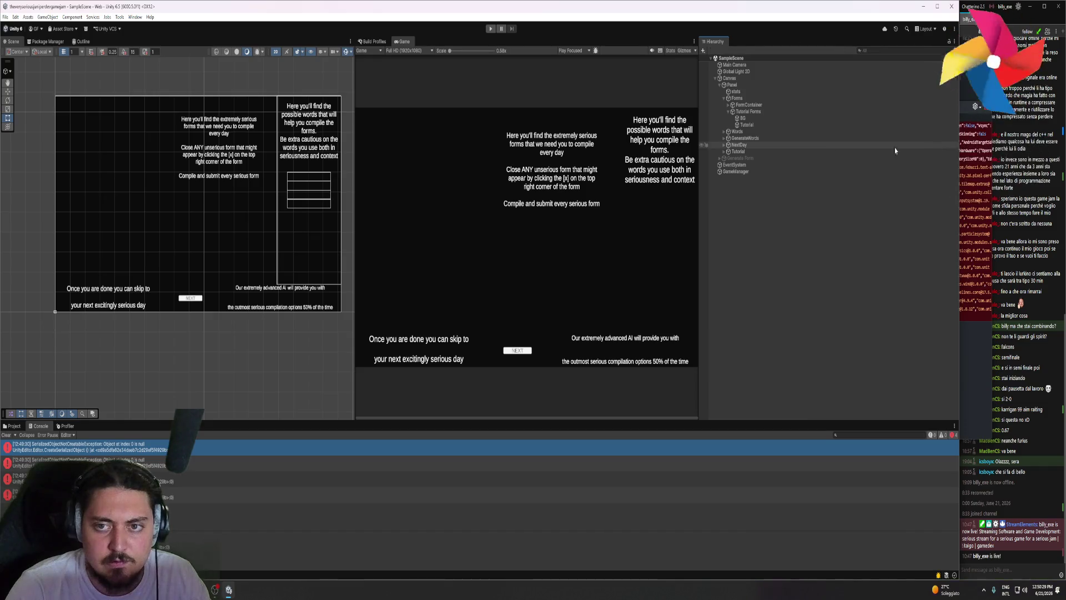
click(490, 28)
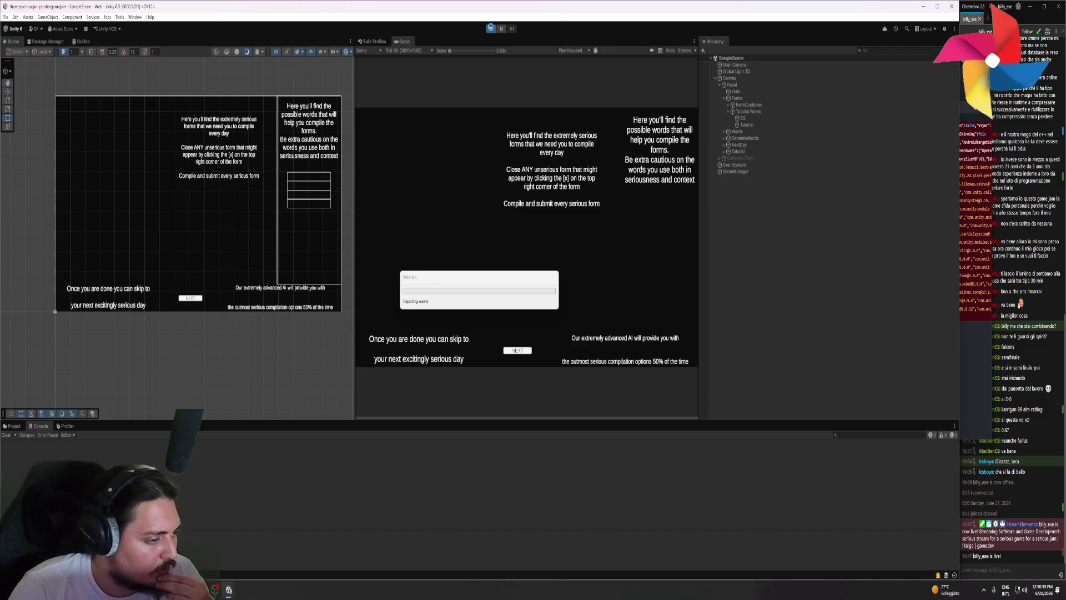
- Stop Play mode, check the second console error and select Tutorial Forms
click(491, 29)
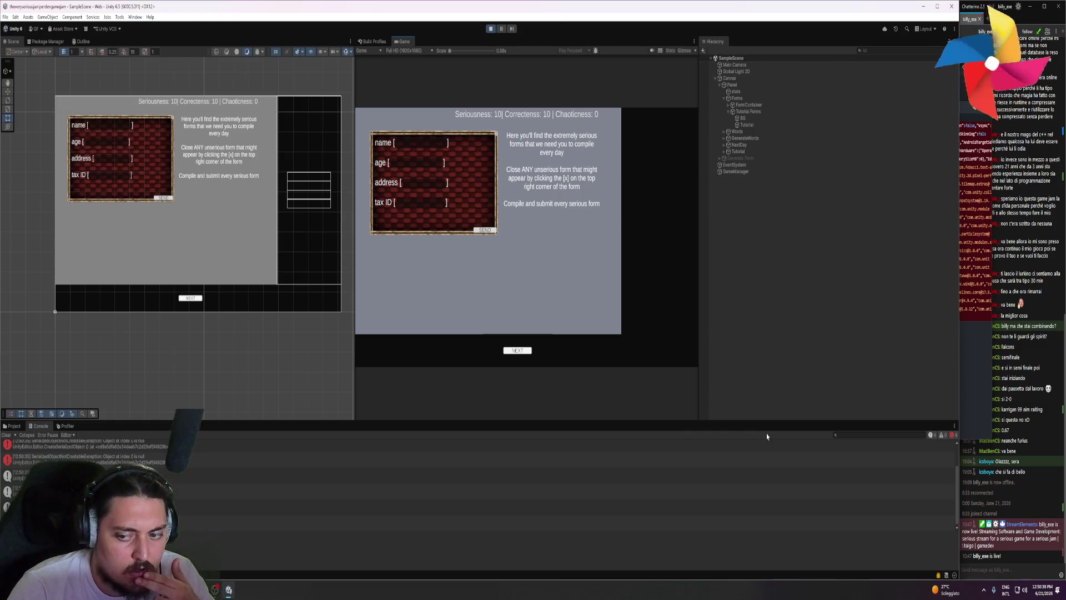
click(622, 461)
click(750, 105)
right_click(760, 111)
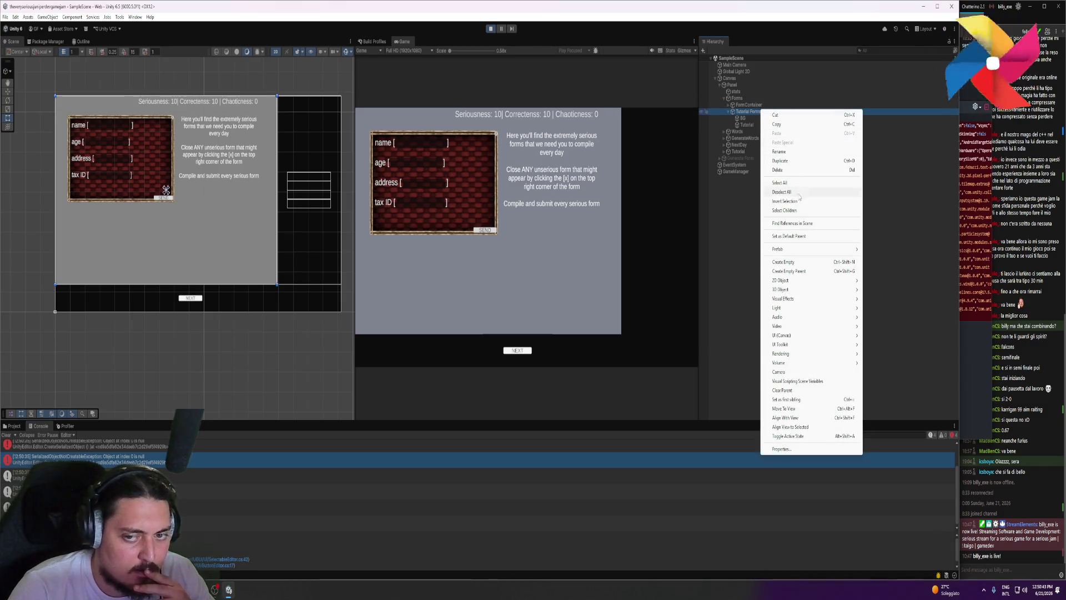
- Add an Inspector tab from the Hierarchy menu and dock it right of the Hierarchy
click(955, 41)
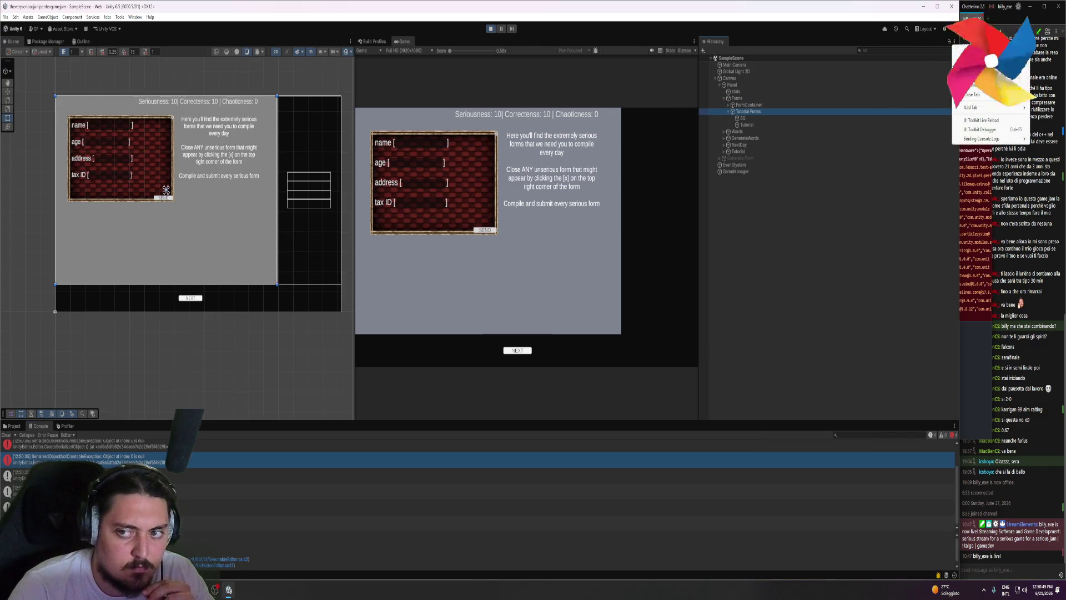
mouse_move(979, 110)
click(928, 126)
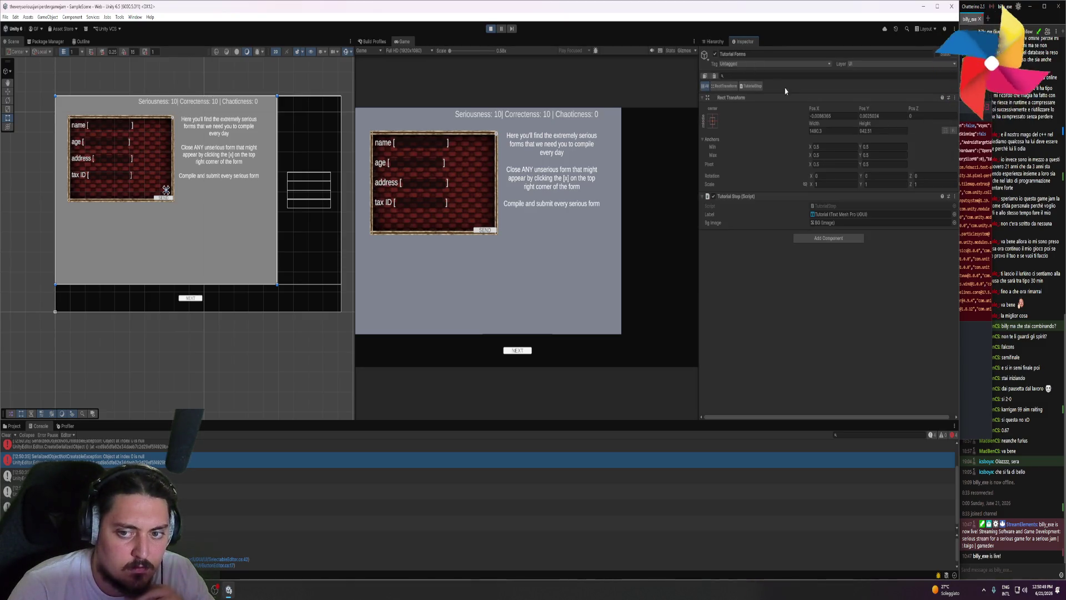
mouse_move(744, 41)
mouse_down()
mouse_move(932, 177)
mouse_move(704, 179)
mouse_move(757, 177)
mouse_up()
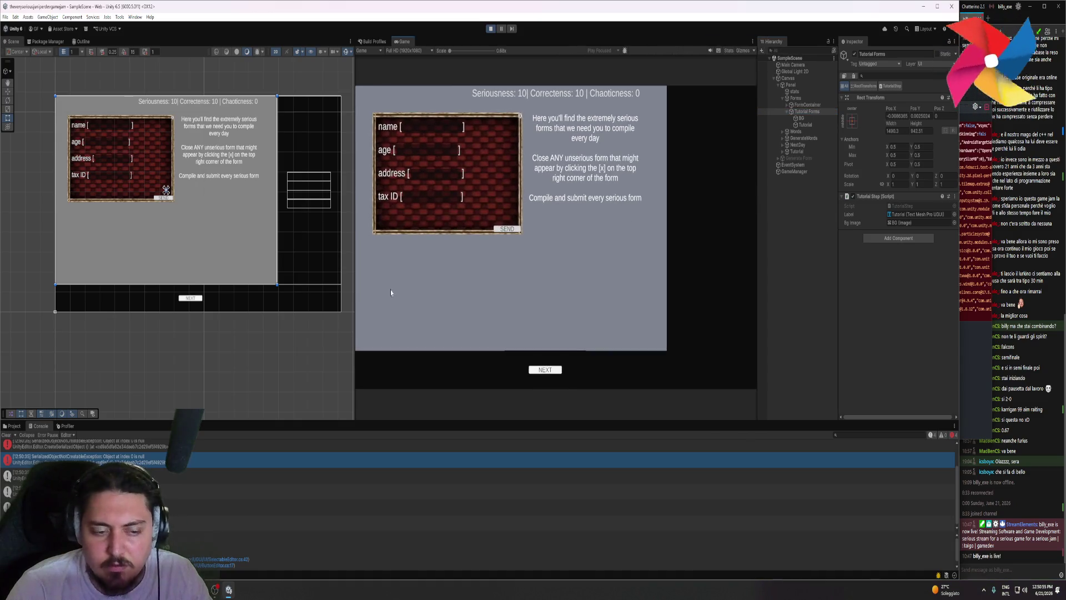
- Look through the Package Manager, Scene, Web Build Profile, Profiler and Project tabs, then apply the 2 by 3 layout
click(48, 42)
click(13, 42)
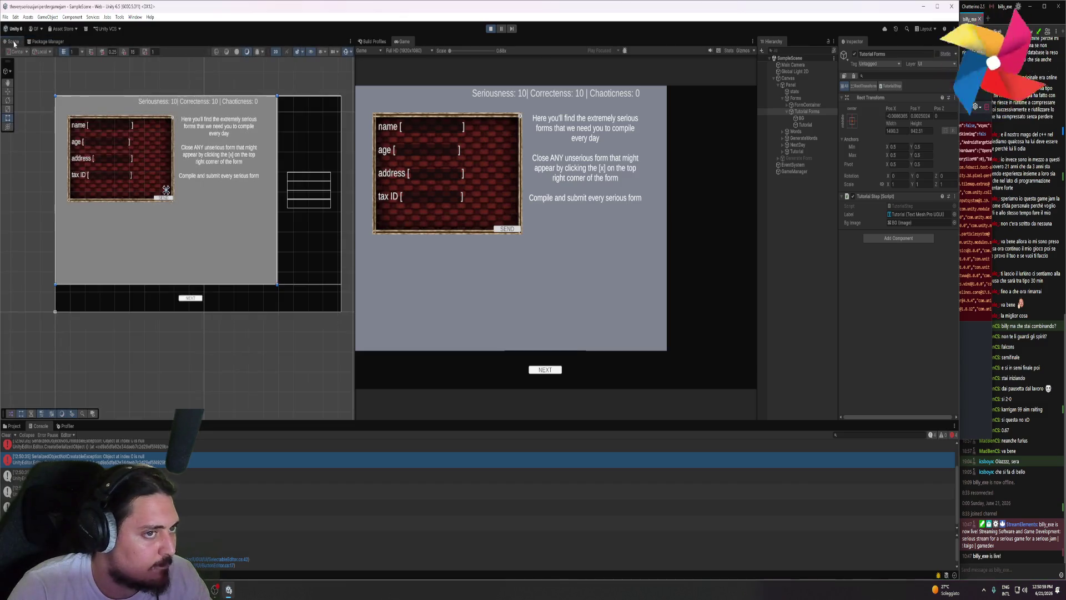
click(374, 41)
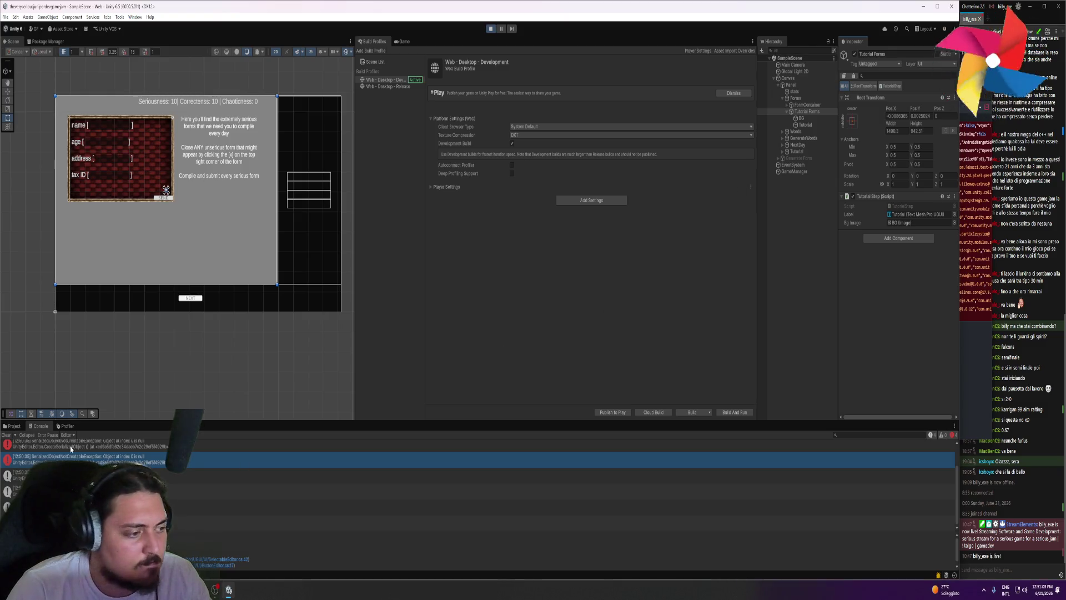
click(66, 425)
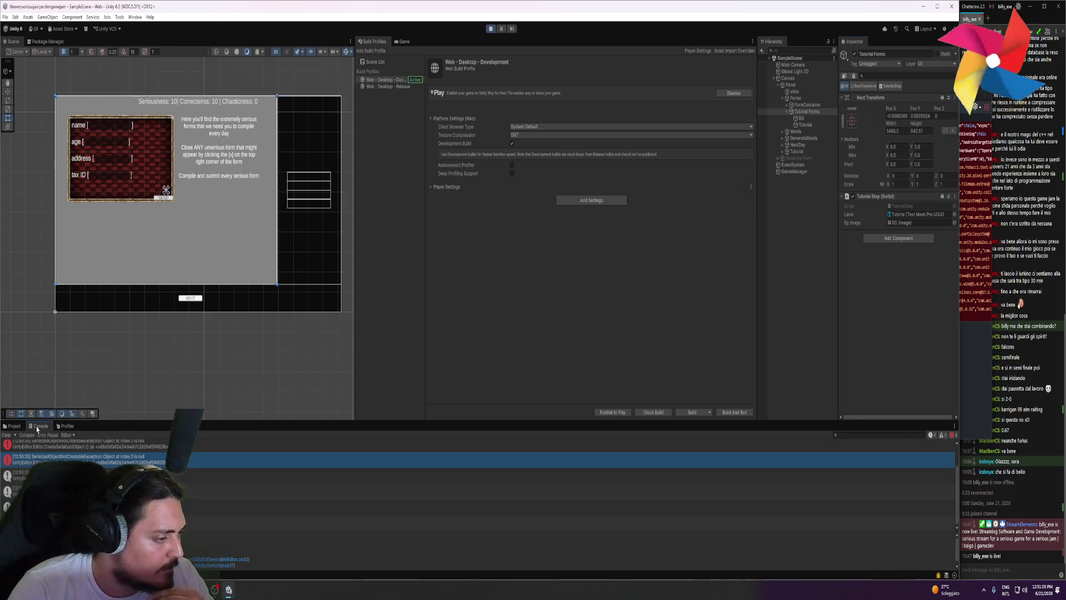
click(31, 427)
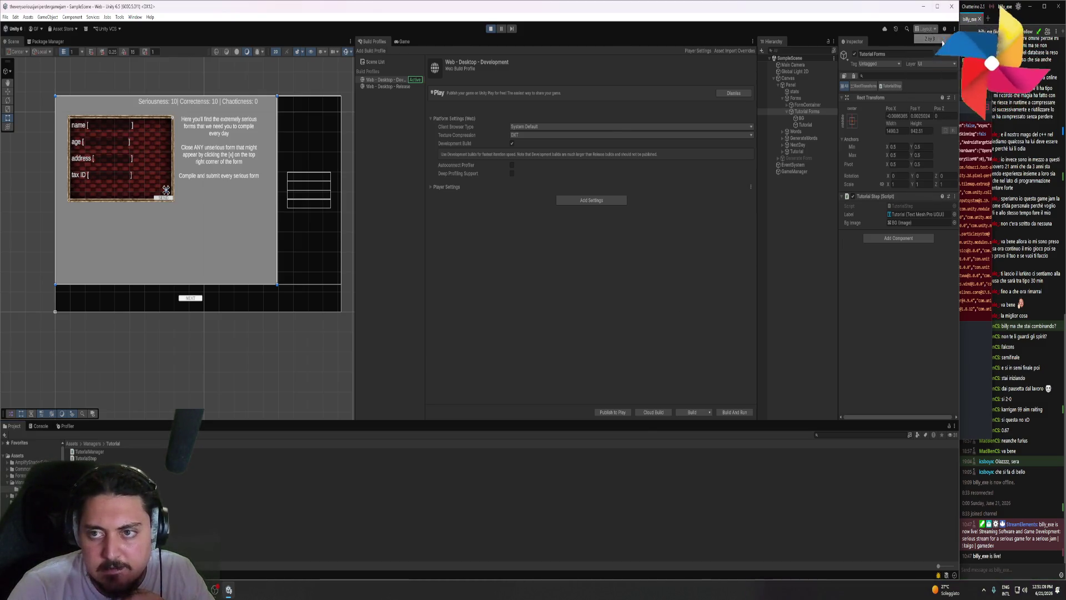
click(943, 43)
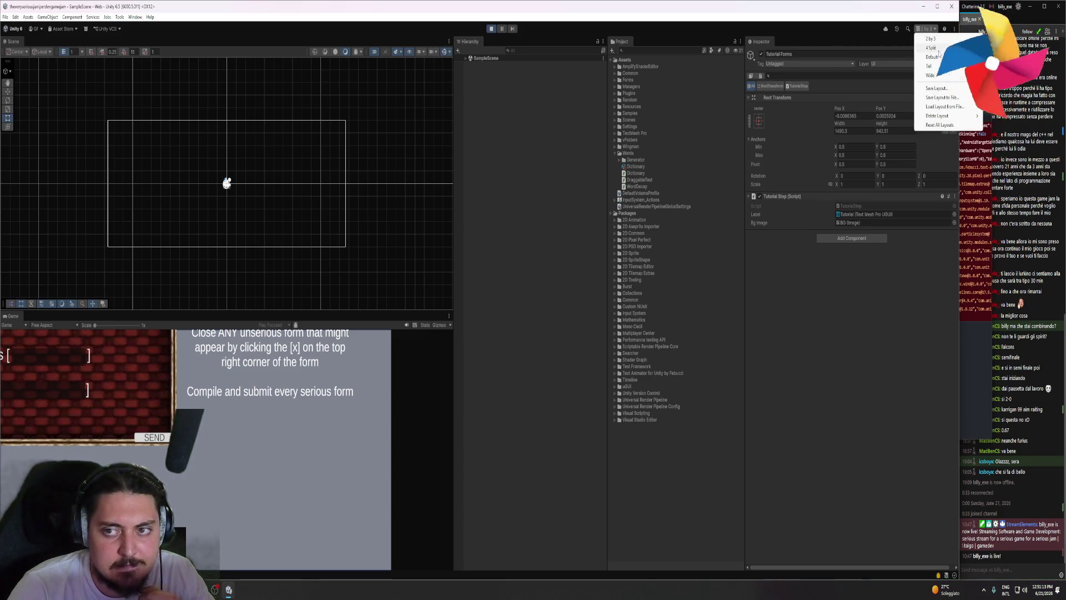
- Try the 4 Split and Tall layouts, then return to the Default layout
click(937, 48)
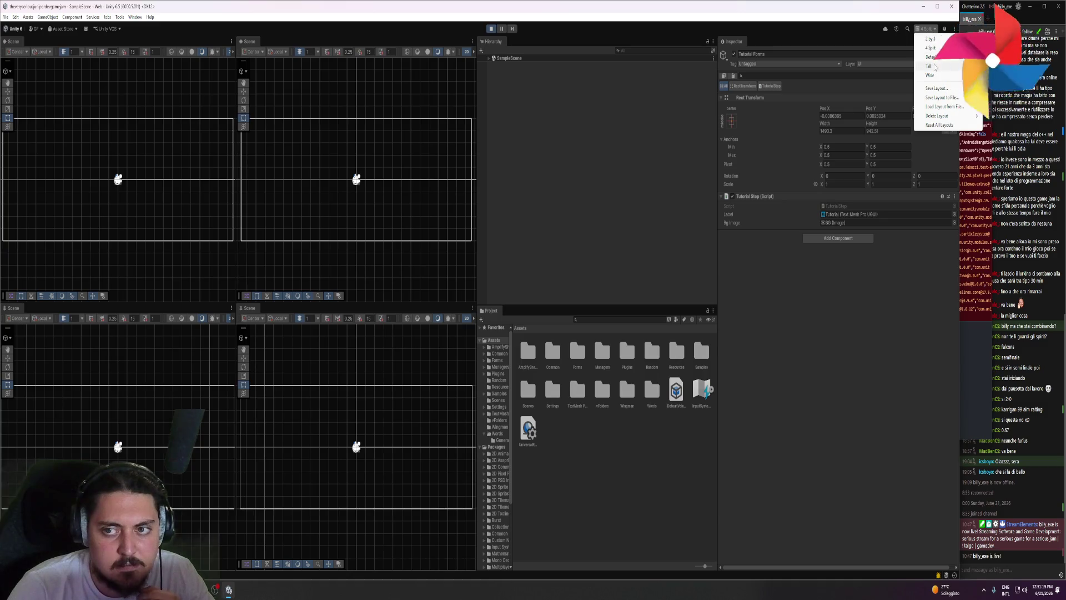
click(936, 67)
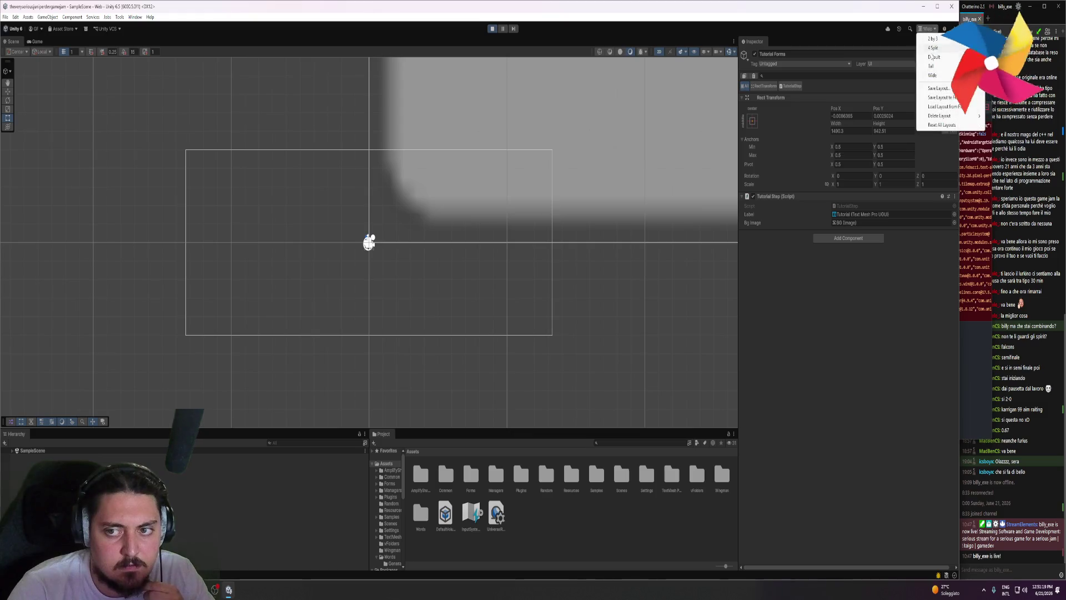
click(934, 57)
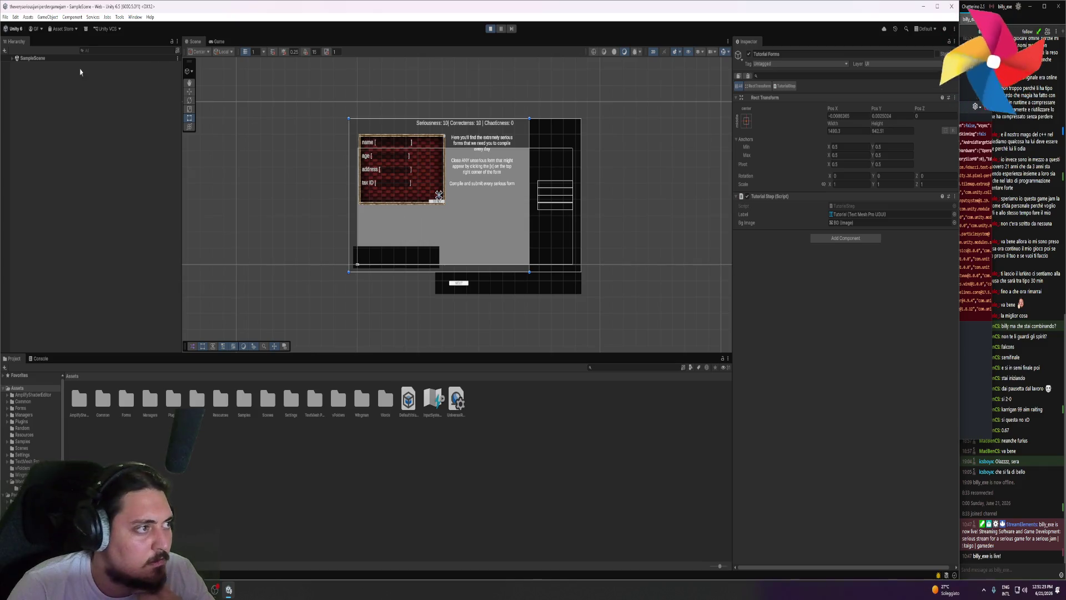
- Expand SampleScene and Canvas, then collapse the nested children under Form, Tutorial Words, buttons and NextDay
click(12, 58)
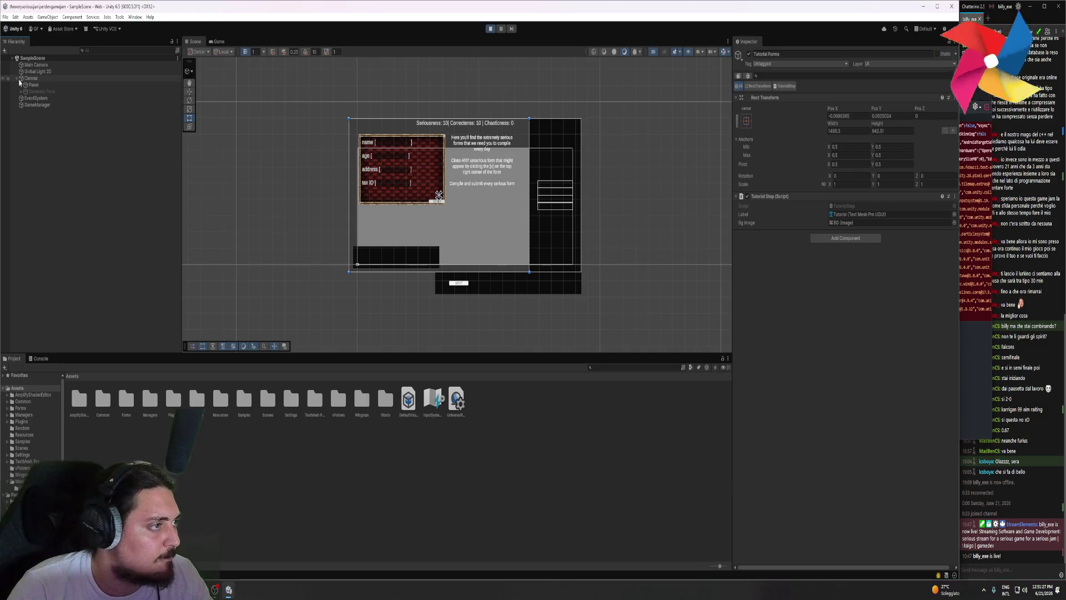
alt+click(17, 79)
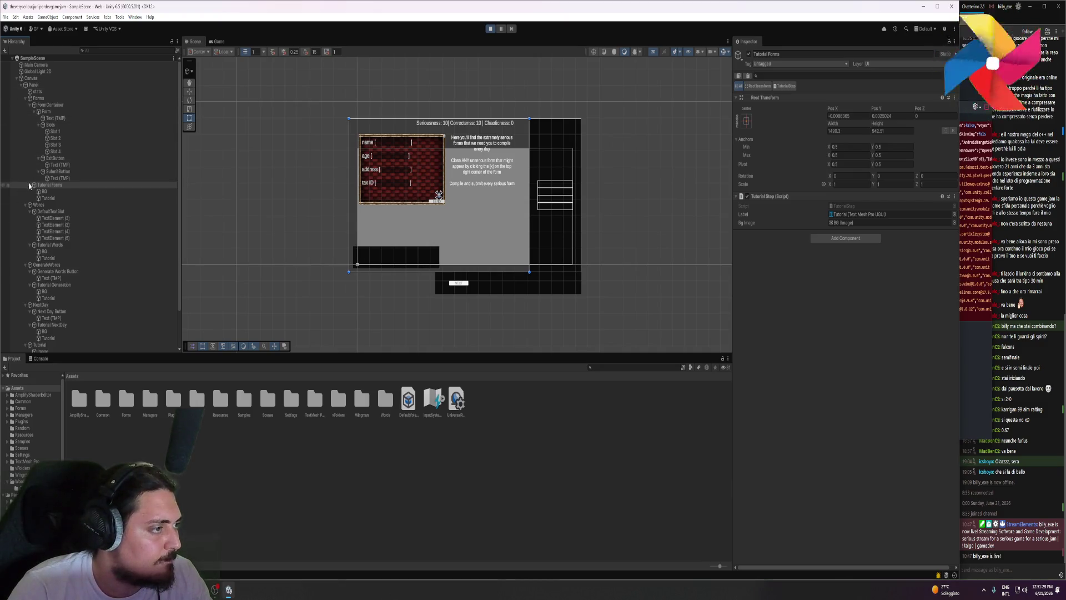
click(33, 112)
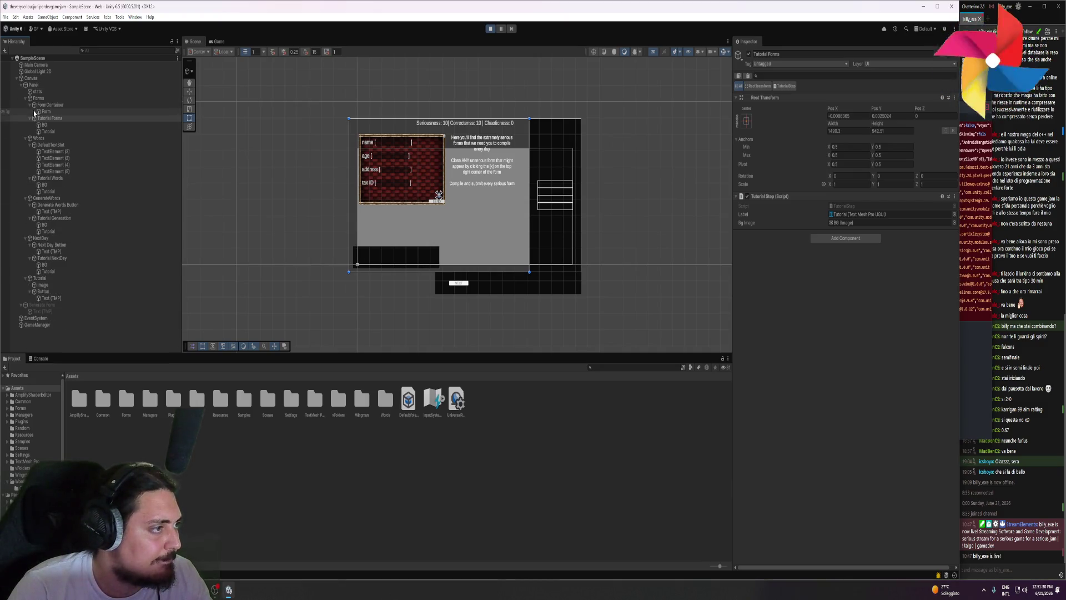
click(30, 146)
click(30, 152)
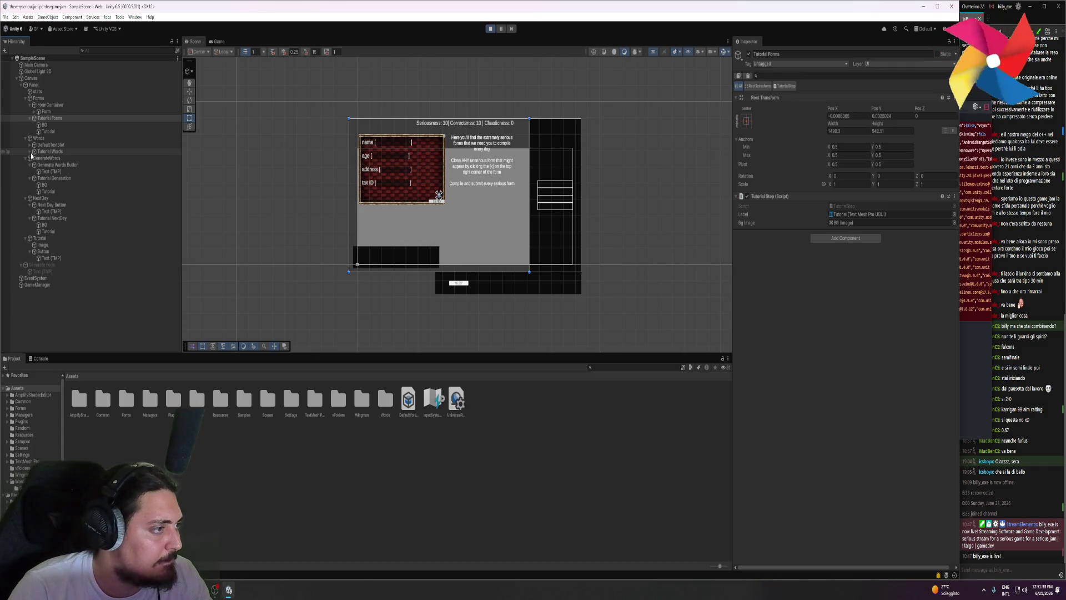
click(29, 118)
click(30, 152)
click(30, 158)
click(30, 171)
click(30, 178)
click(30, 199)
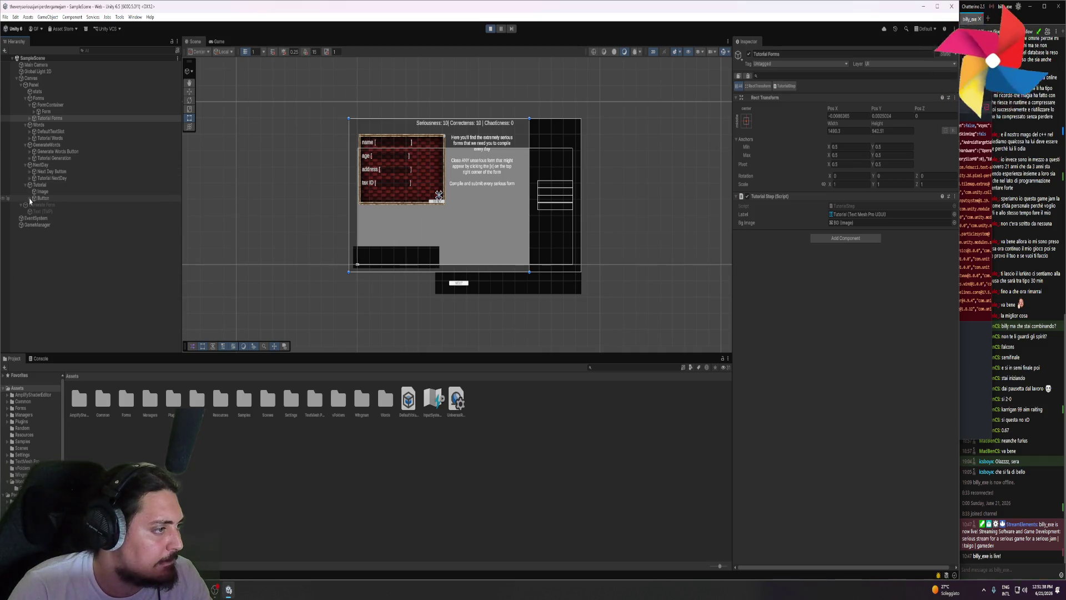
- Collapse the Forms, Words, GenerateWords and NextDay groups, then switch to the Game view
click(25, 98)
click(26, 105)
click(26, 111)
click(26, 119)
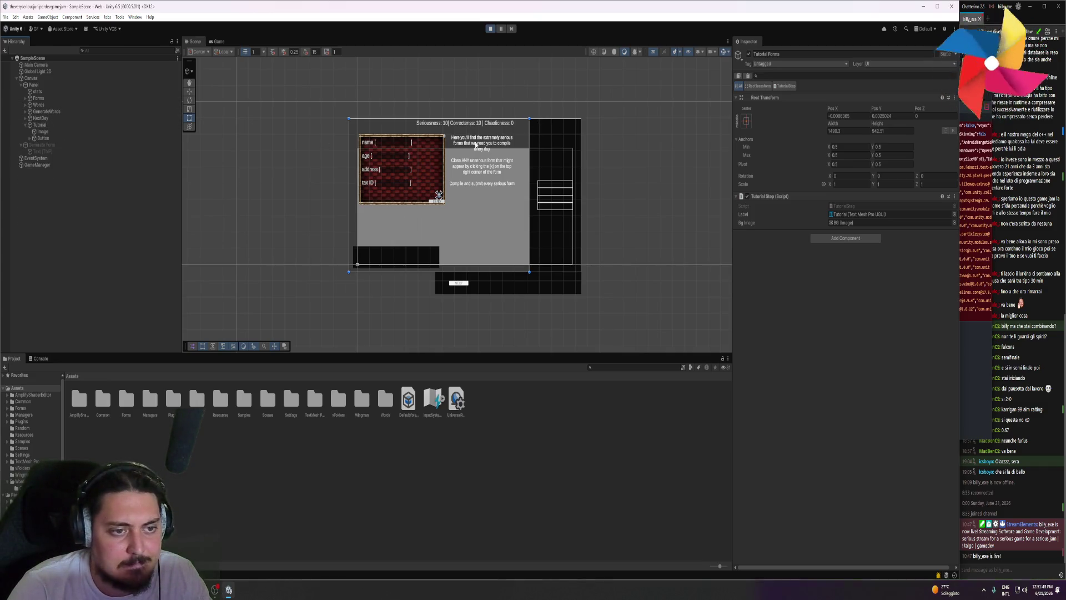
click(220, 42)
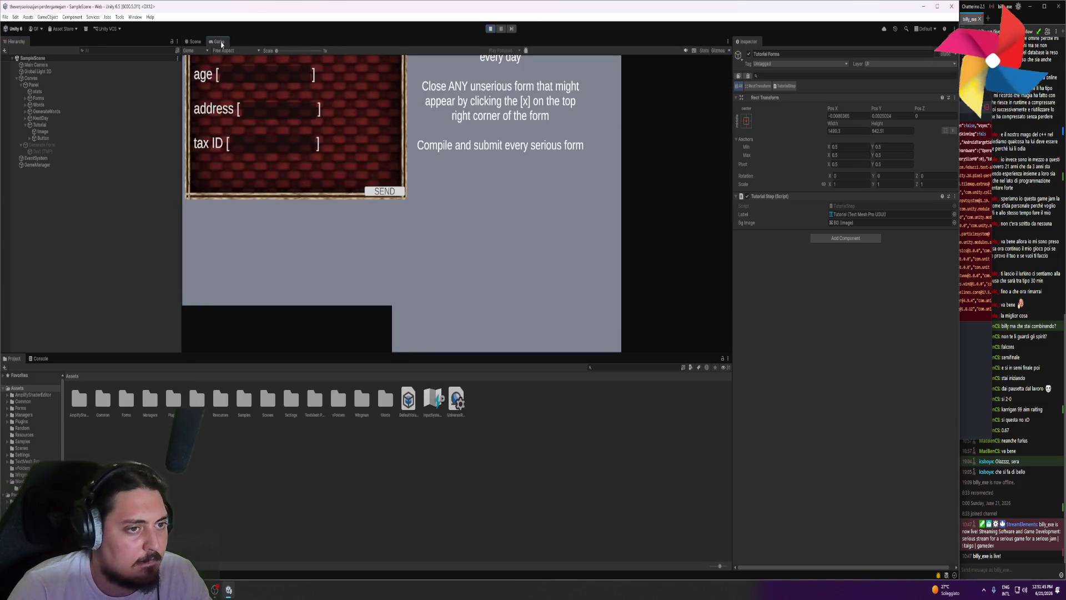
- Set the Game view to 16:9 then Full HD (1920x1080) and dock it, widened, beside Scene
click(242, 53)
click(236, 93)
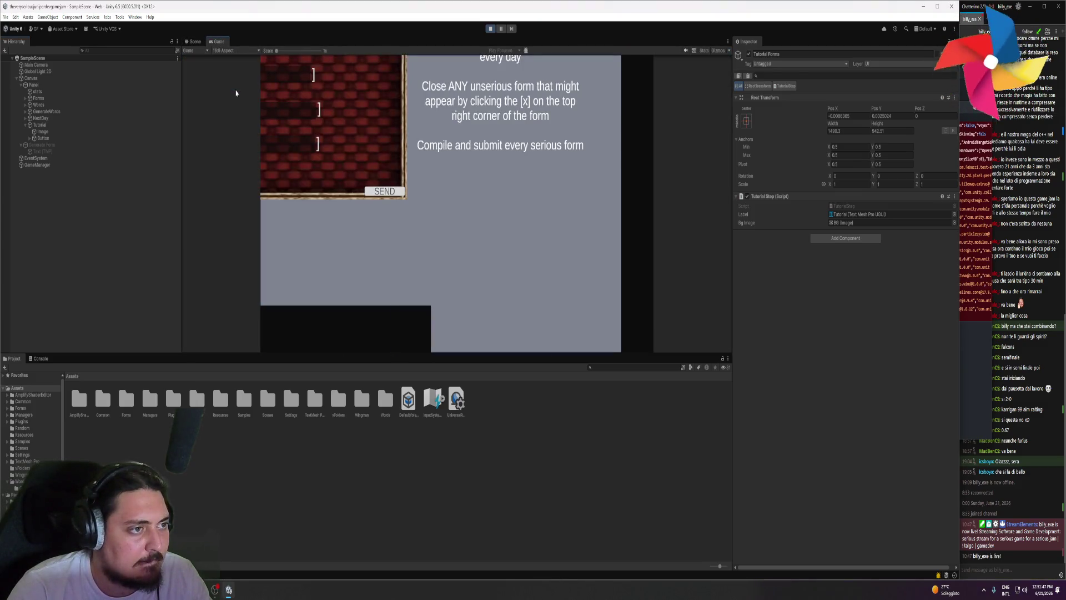
click(222, 51)
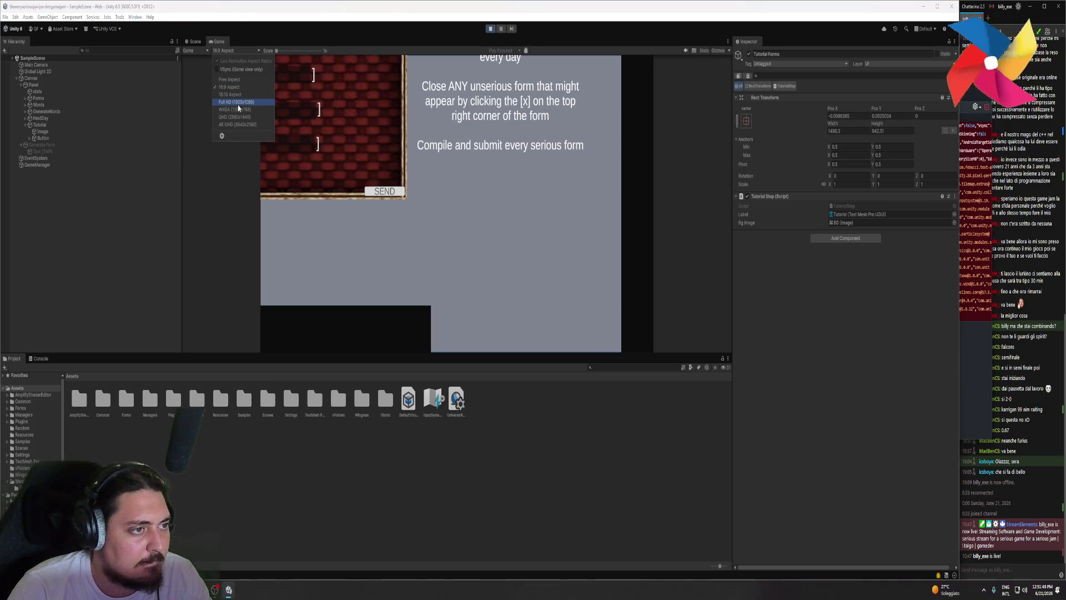
click(241, 107)
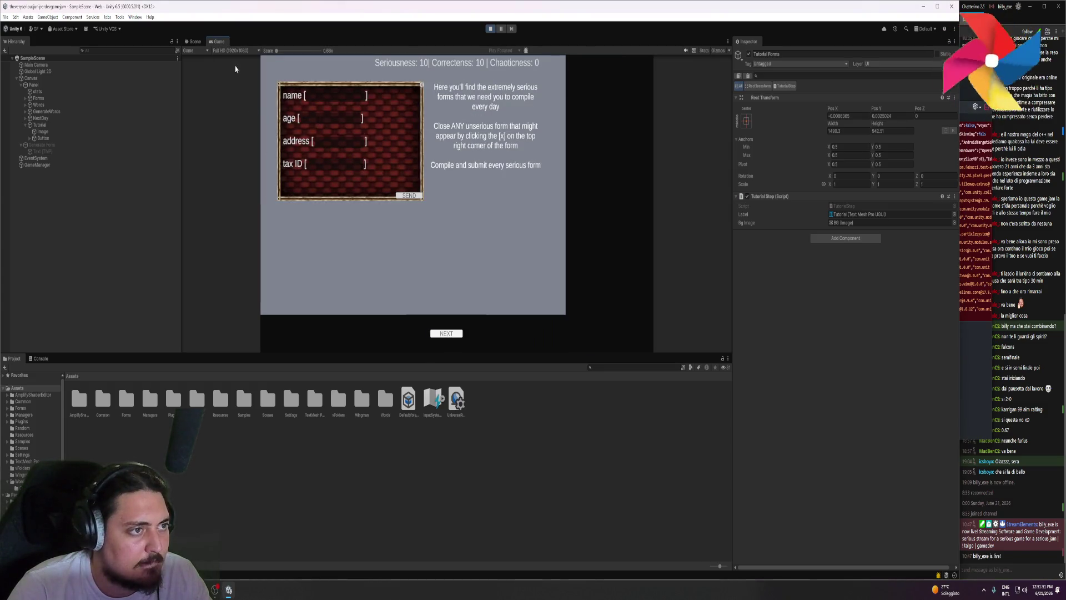
click(194, 43)
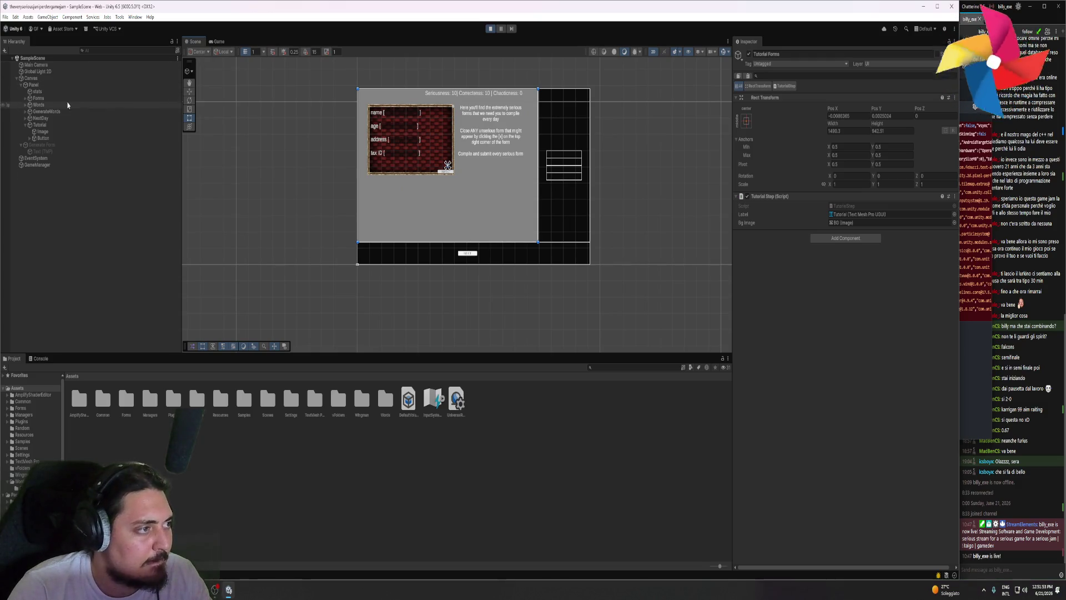
mouse_move(215, 43)
mouse_down()
mouse_move(444, 138)
mouse_move(690, 198)
mouse_move(598, 186)
mouse_up()
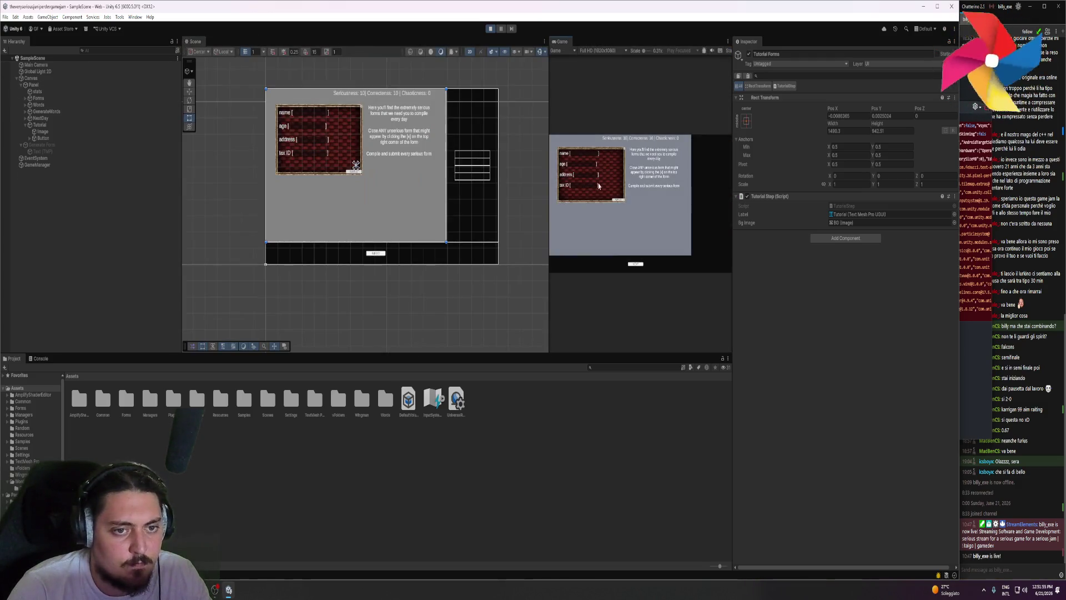
drag(548, 161, 425, 161)
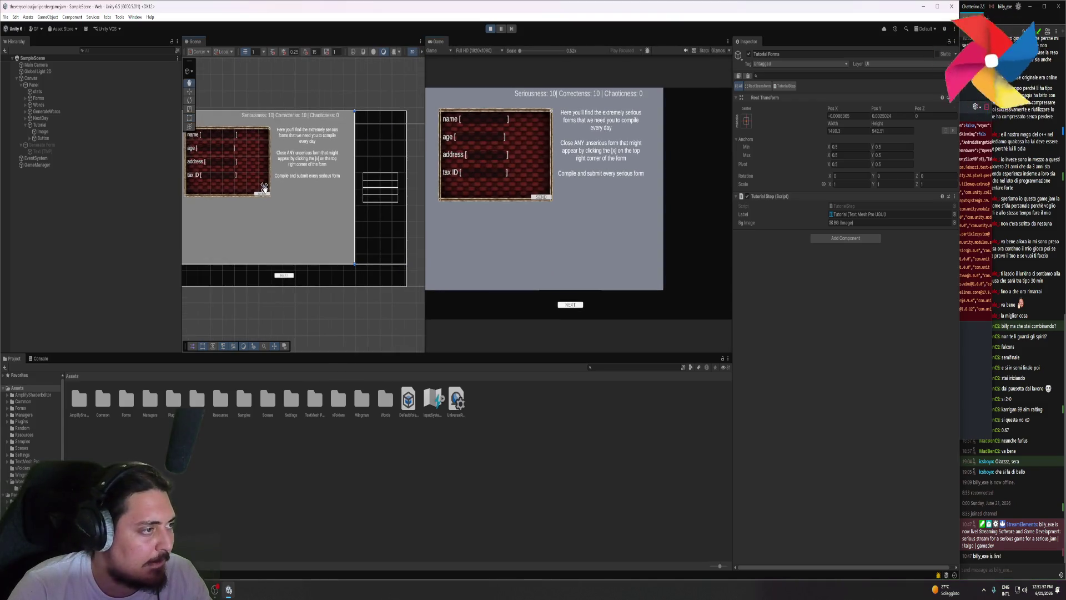
- Select the BG child of Forms > Tutorial Forms and begin editing its Image colour
click(49, 98)
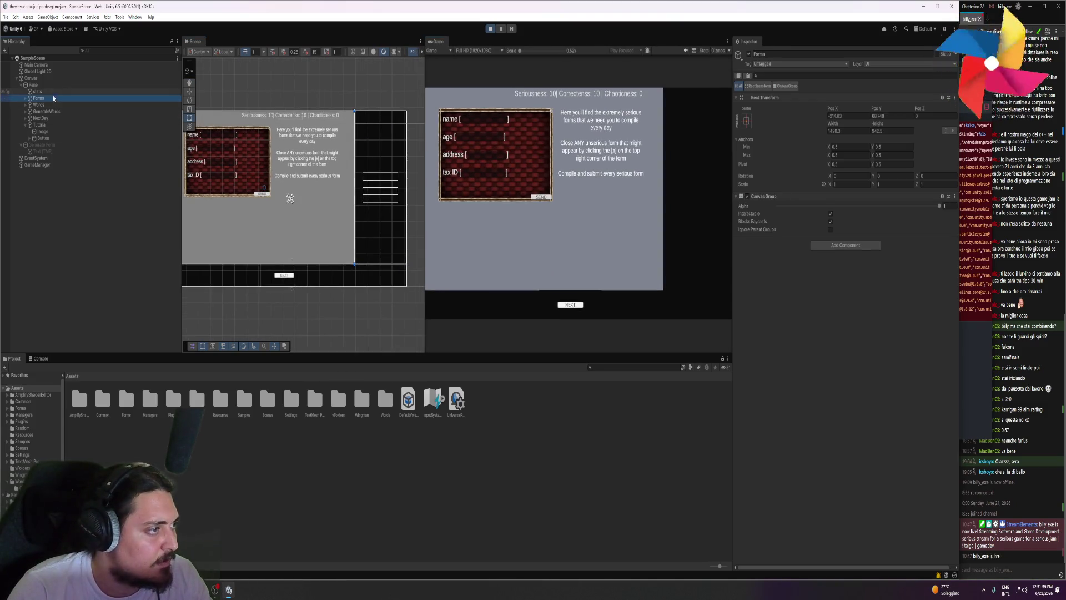
click(25, 98)
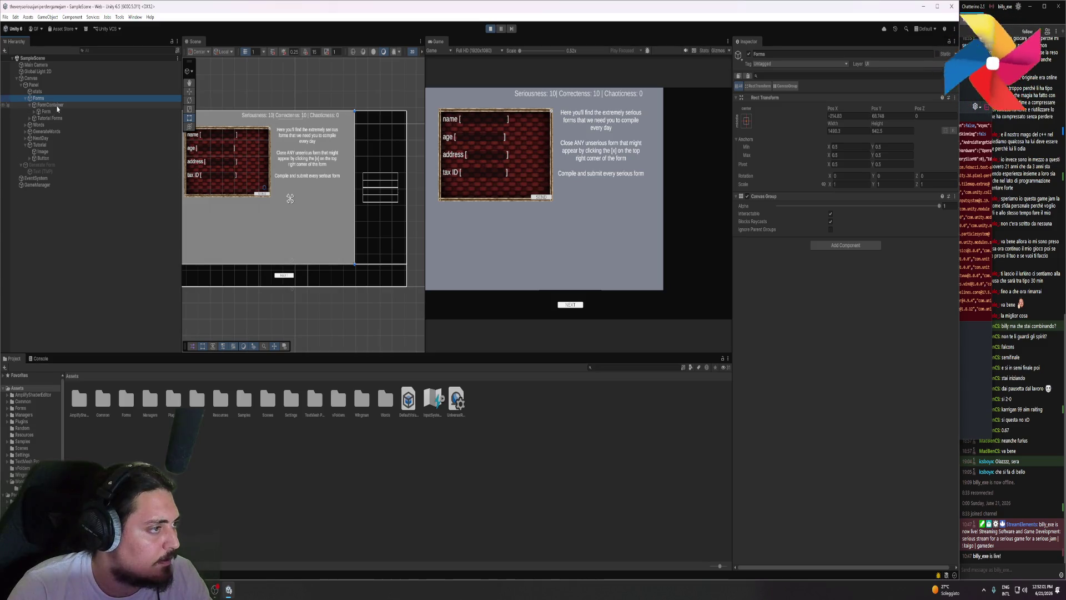
click(29, 105)
click(47, 112)
click(30, 111)
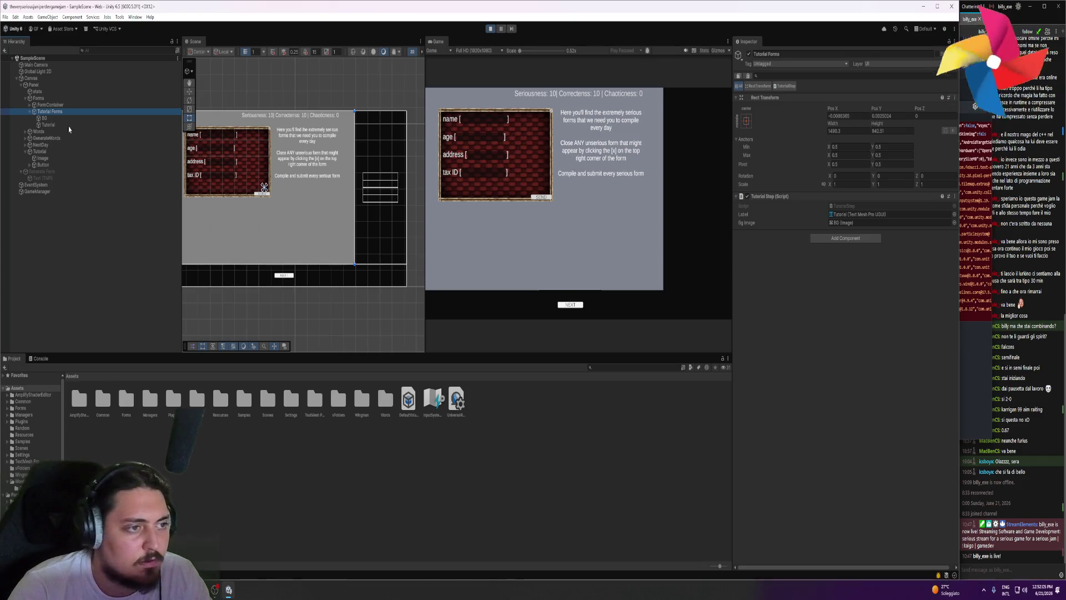
key(Down)
click(888, 239)
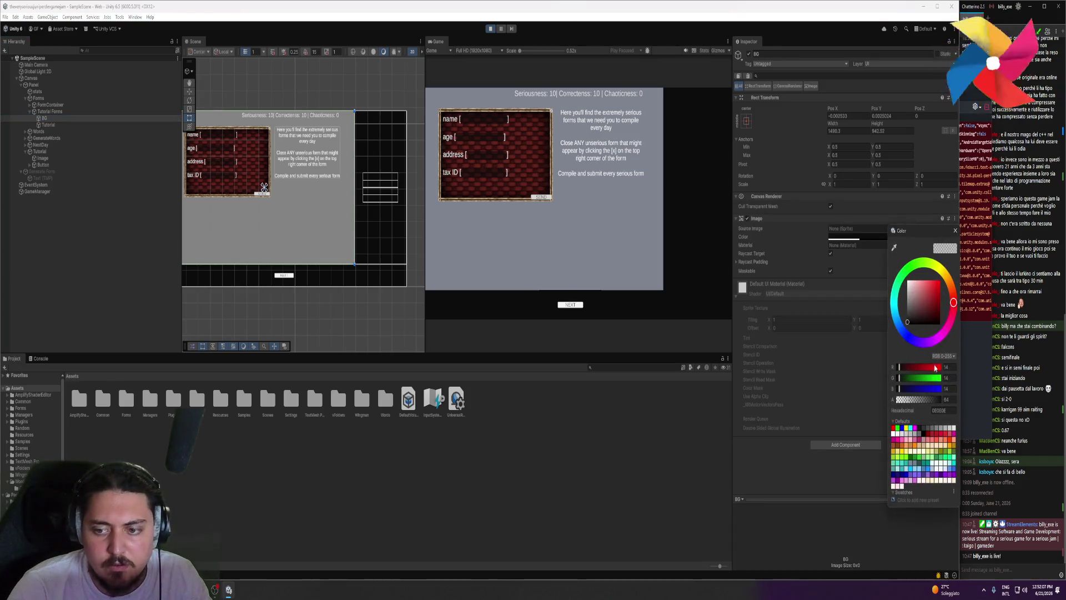
- Make the BG image fully opaque, close the colour picker and try saving with Ctrl+S
drag(940, 399, 953, 401)
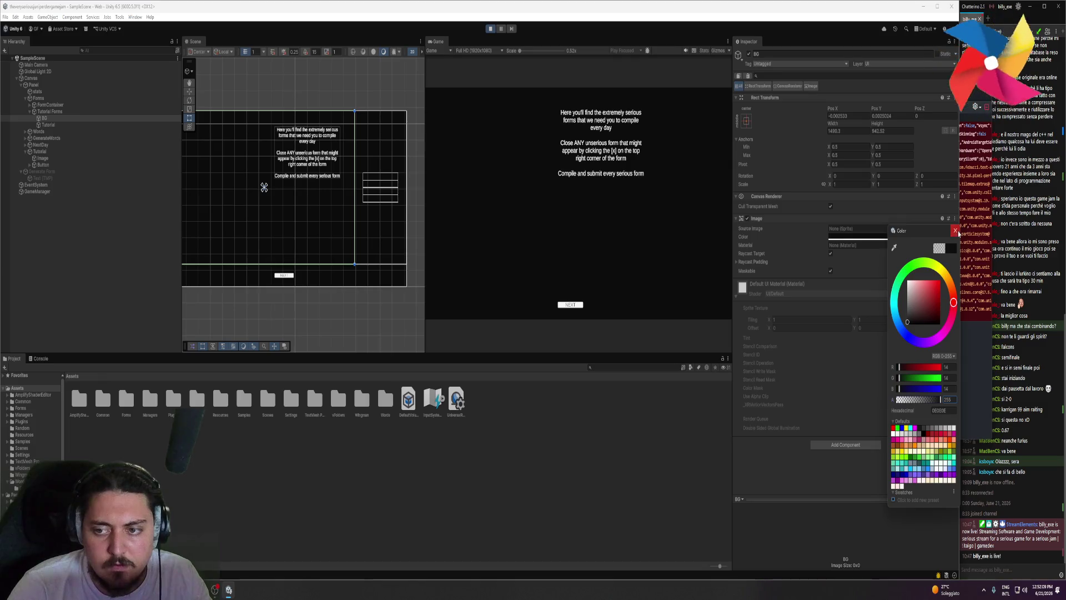
click(956, 231)
click(138, 208)
key(ctrl+s)
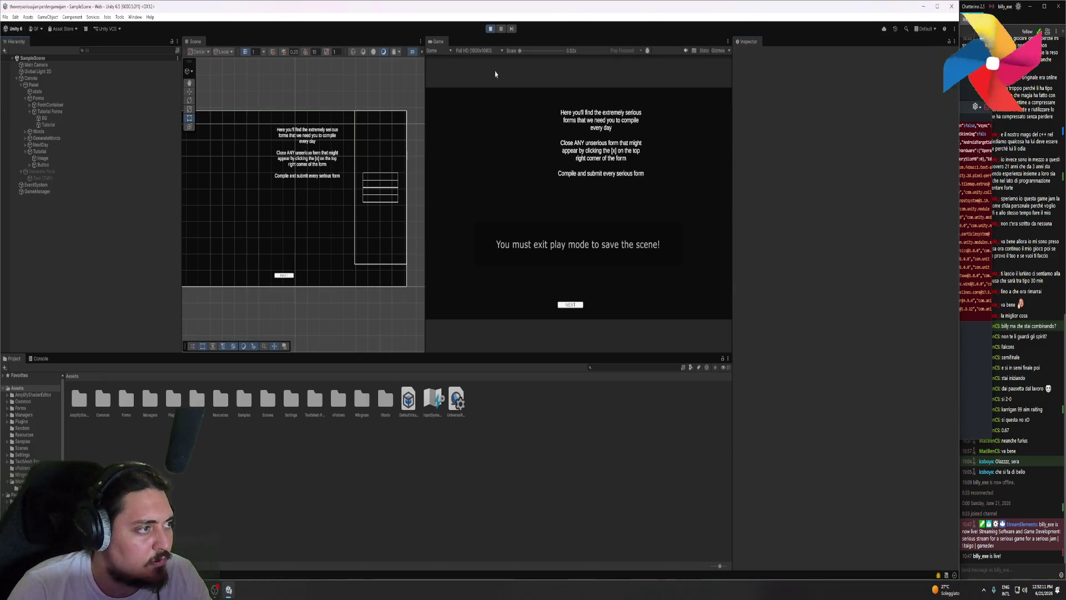
- Stop Play, inspect the first serialization error in the Console, replay, and switch to Firefox
click(490, 30)
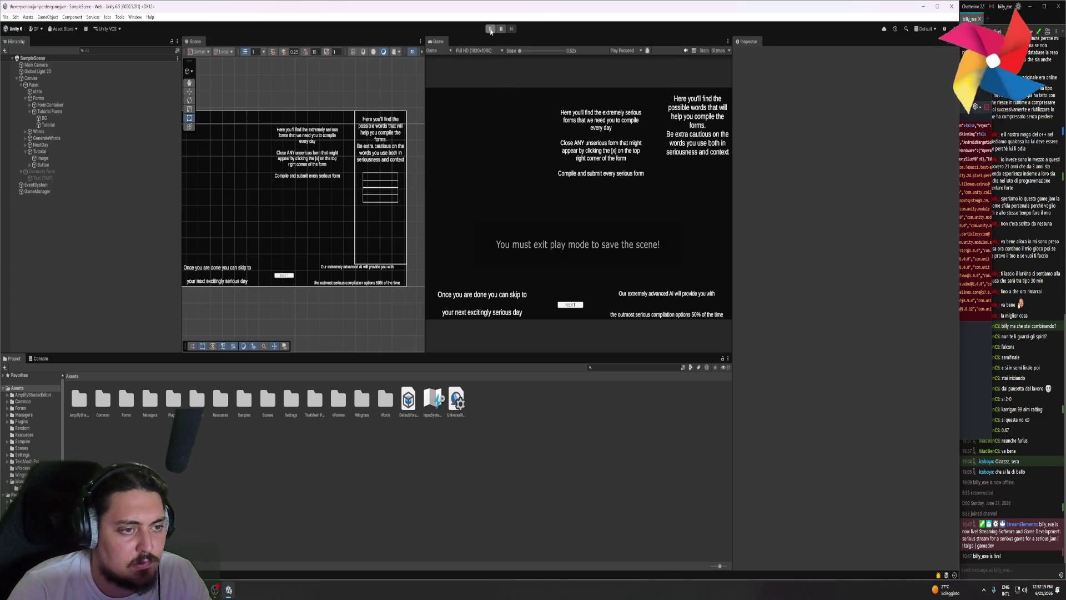
click(40, 358)
click(55, 384)
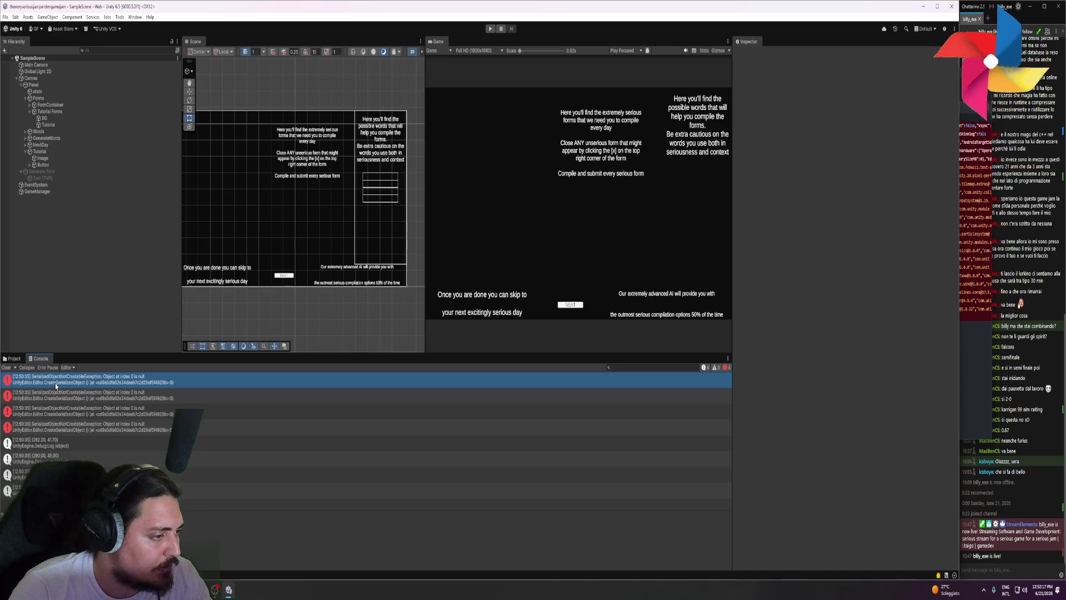
click(490, 29)
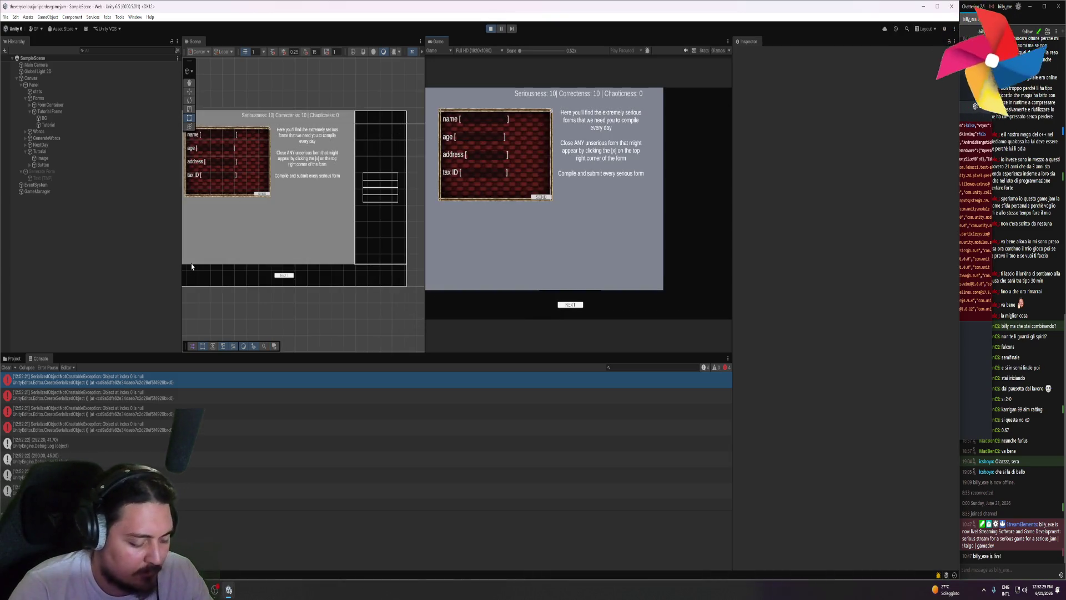
key(alt+Tab)
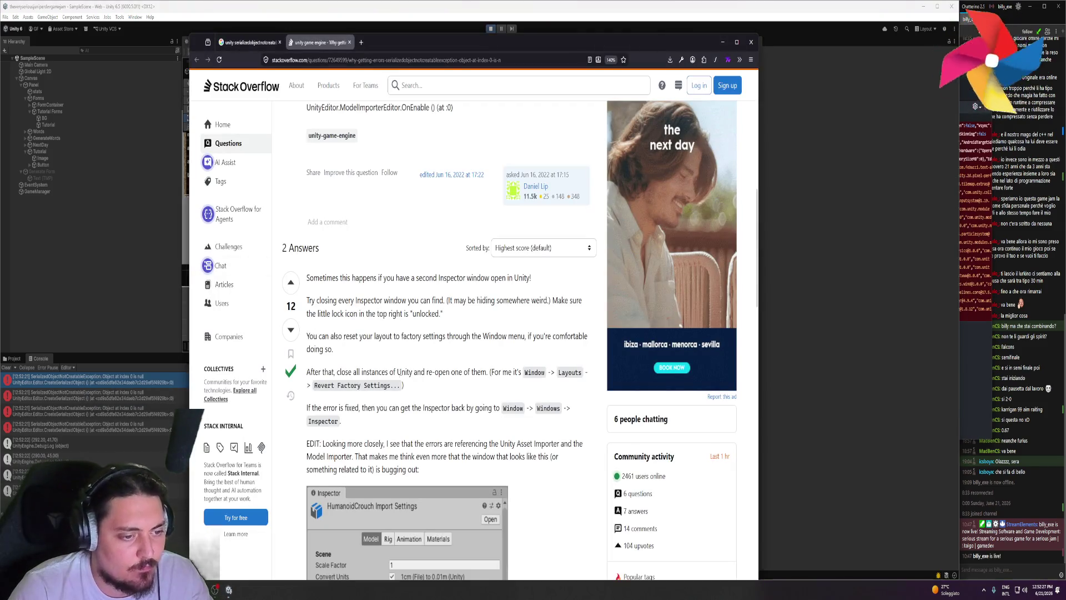
scroll(406, 365, down, 1)
drag(324, 309, 528, 310)
drag(405, 322, 306, 310)
drag(312, 345, 510, 345)
click(512, 350)
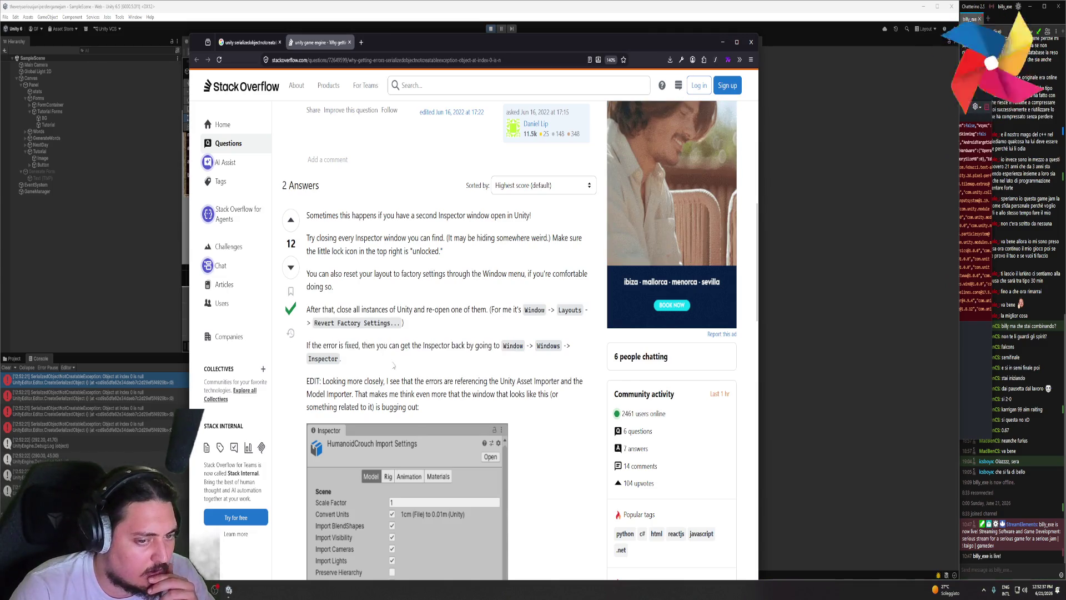
scroll(394, 364, down, 3)
scroll(537, 310, up, 3)
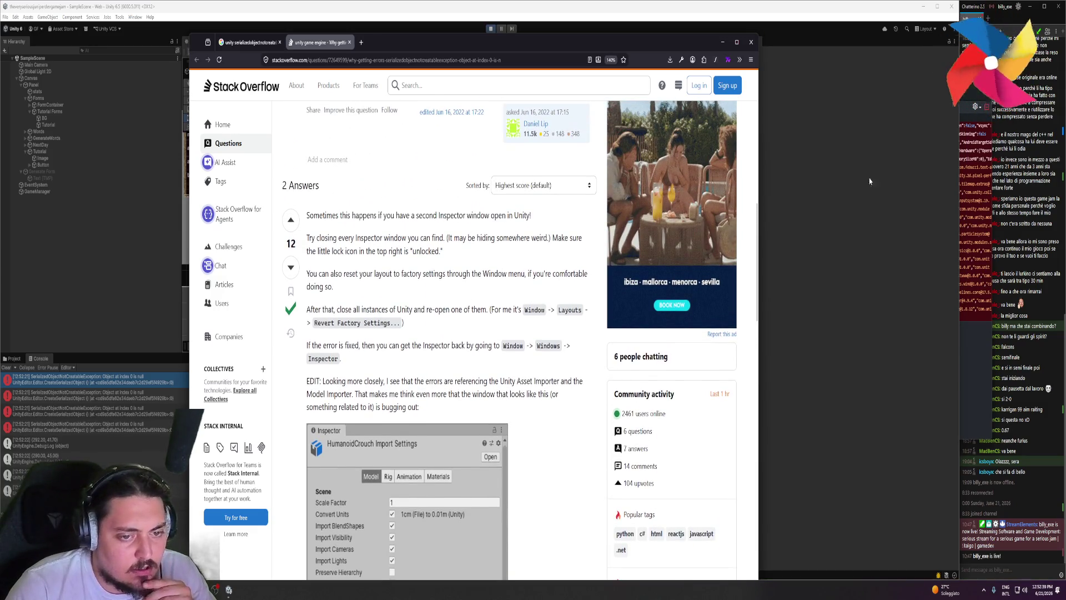
- Close the Inspector tab via its right-click menu, then return to Stack Overflow
click(870, 181)
right_click(746, 42)
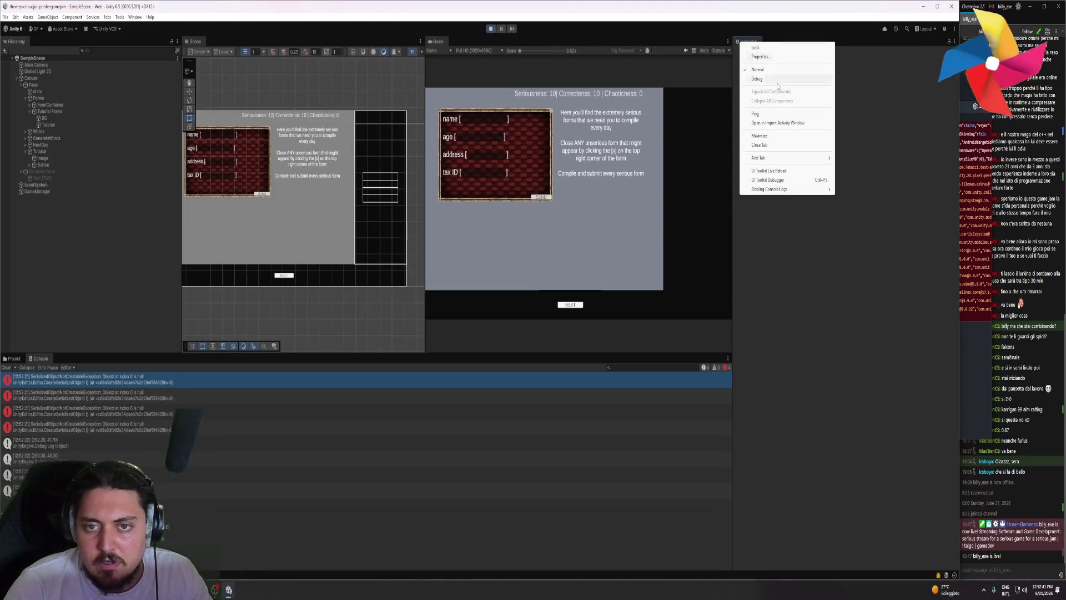
click(760, 144)
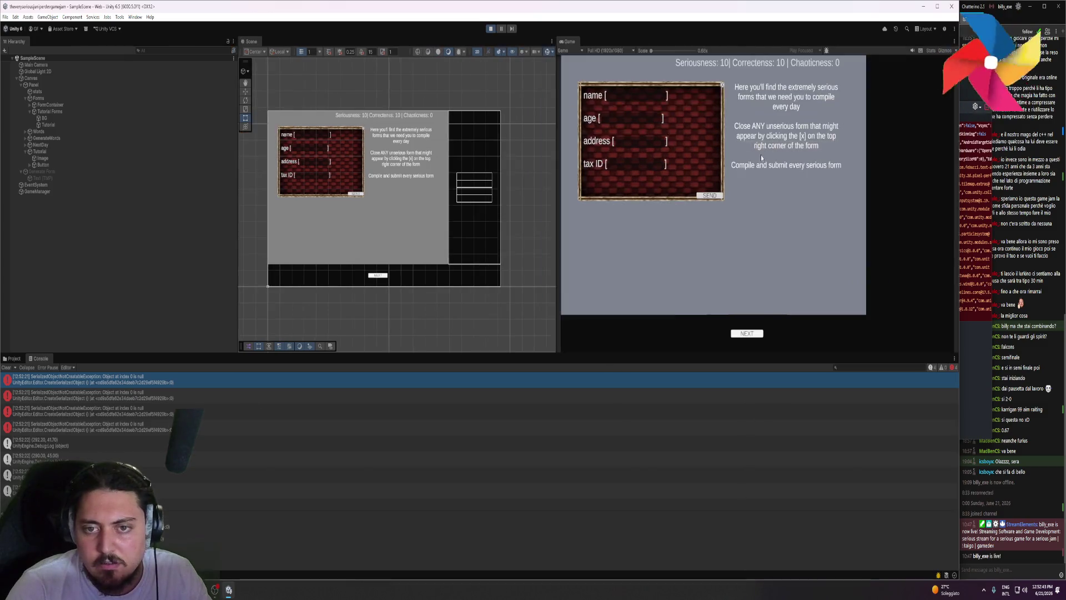
key(alt+Tab)
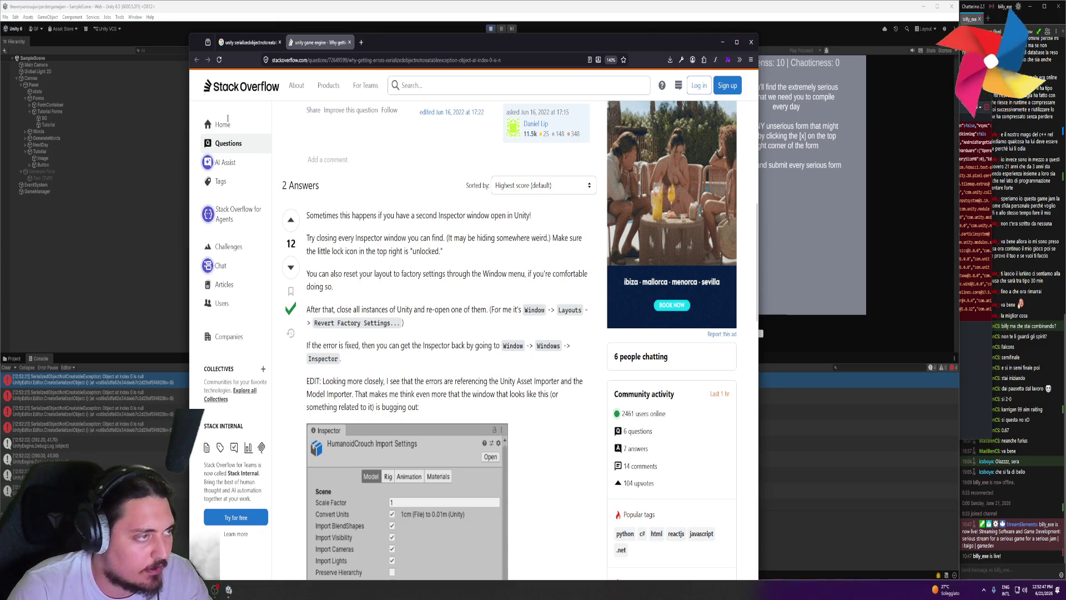
- Reset all window layouts to default from the Layout menu and confirm
click(133, 17)
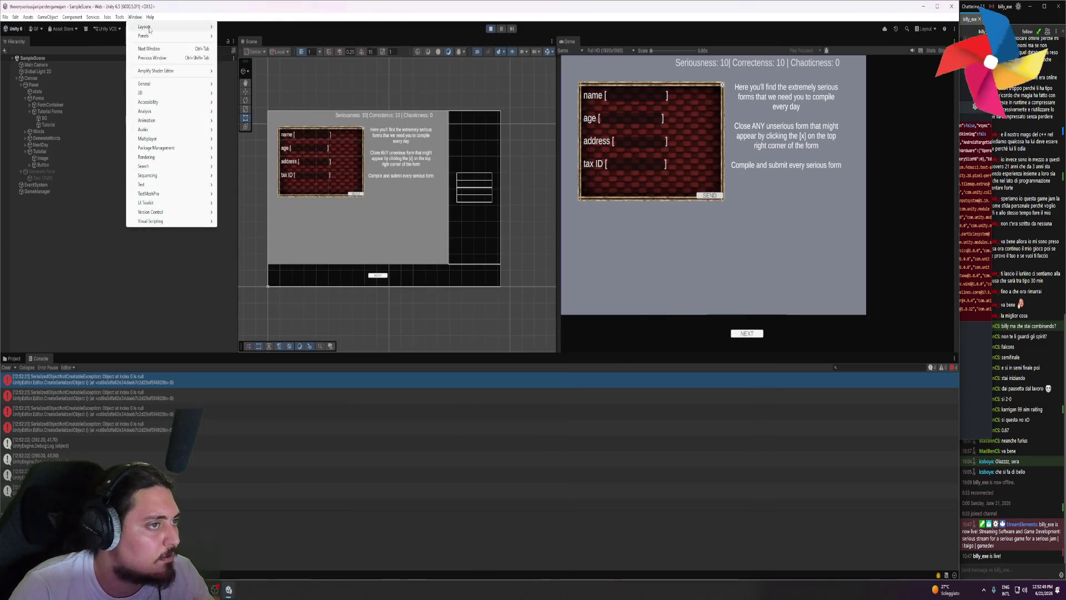
mouse_move(153, 27)
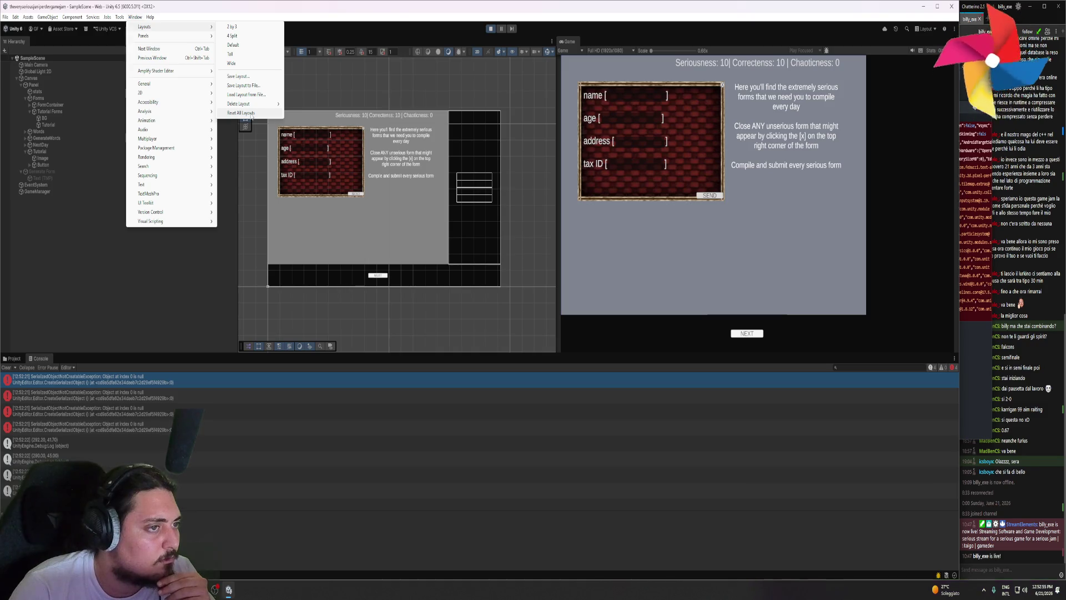
click(252, 113)
click(496, 308)
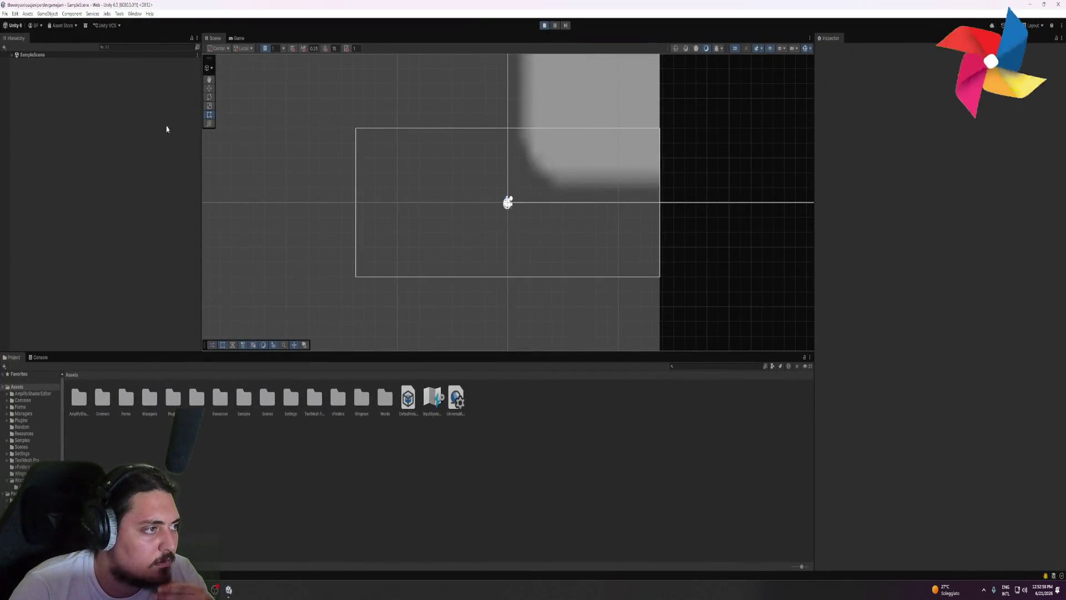
- Set the Game view to Full HD (1920x1080) and dock it beside the Scene view
click(237, 39)
click(261, 48)
click(261, 102)
mouse_move(238, 39)
mouse_down()
mouse_move(635, 195)
mouse_move(768, 202)
mouse_up()
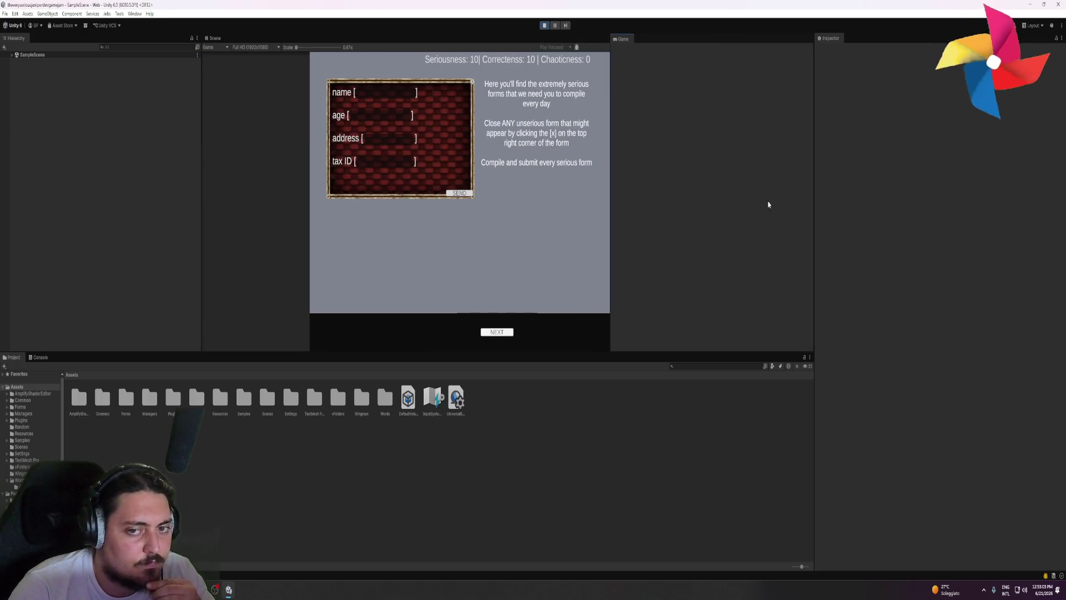
- Restart Play mode, show the Console errors, and switch back to the Stack Overflow answer
click(545, 26)
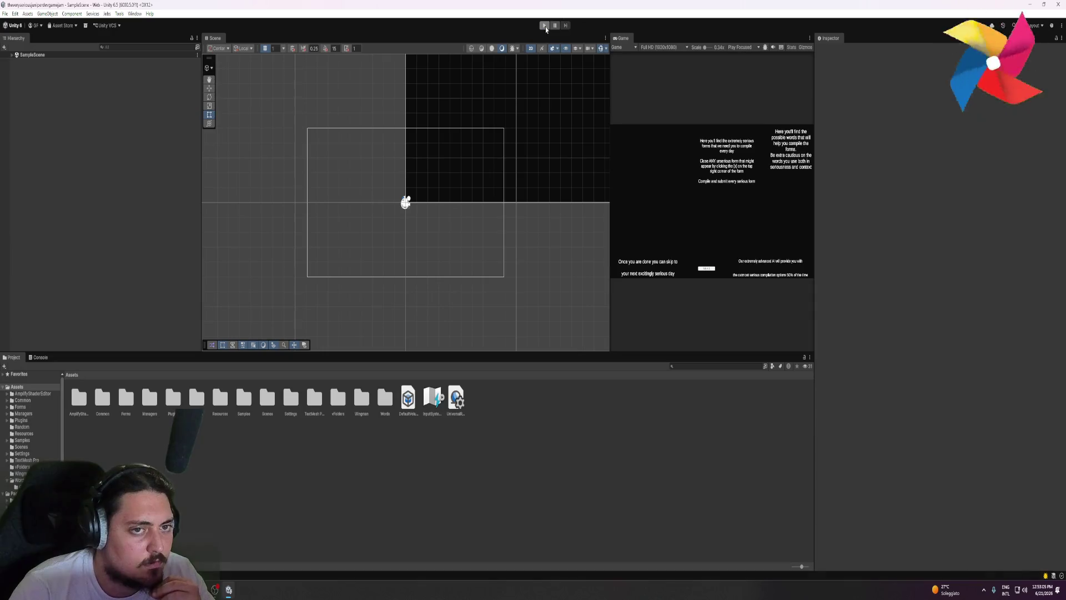
click(544, 26)
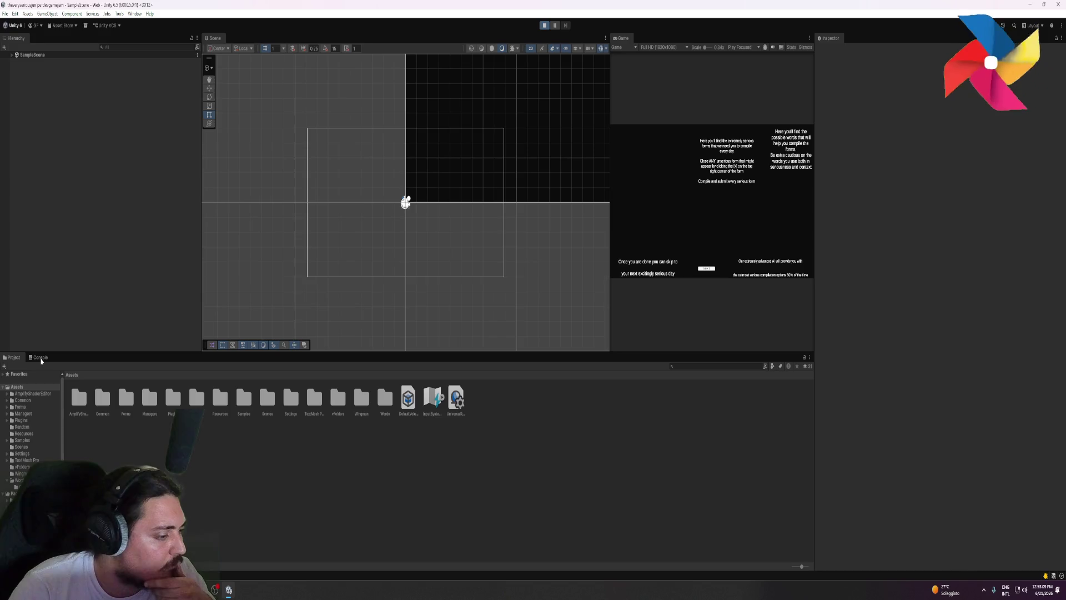
click(40, 357)
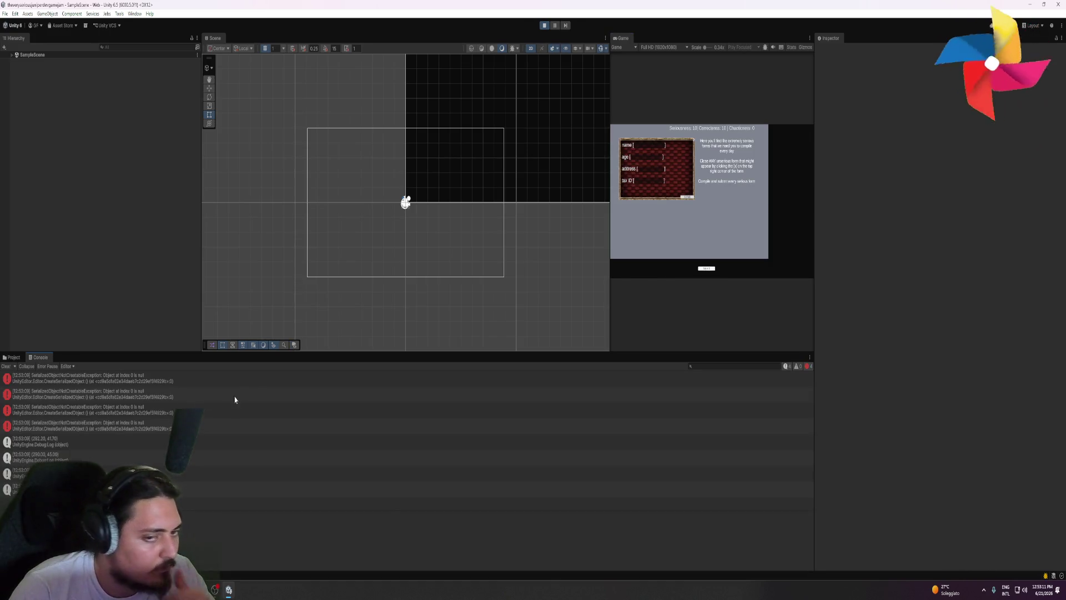
key(alt+Tab)
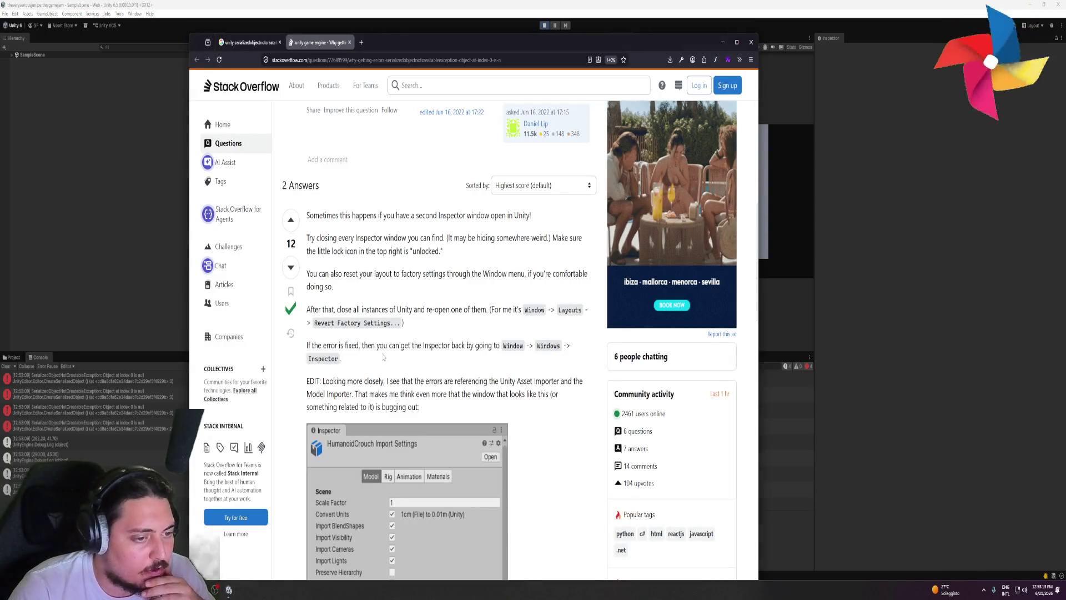
- Shrink and move the Unity window aside, re-maximise it, and switch to Stack Overflow
click(607, 25)
key(super+Down)
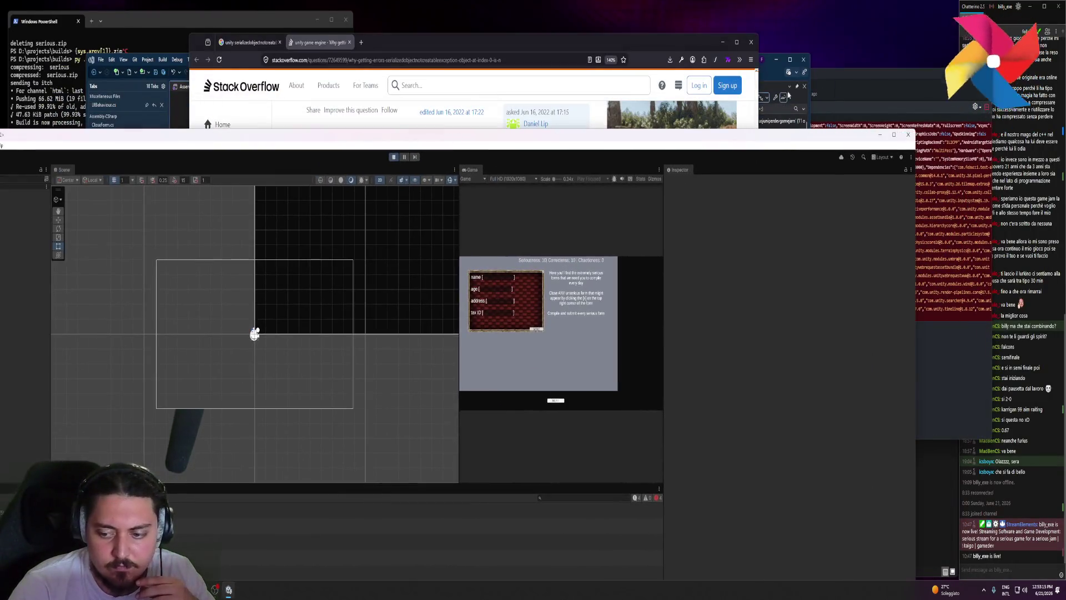
drag(757, 140, 117, 129)
double_click(117, 129)
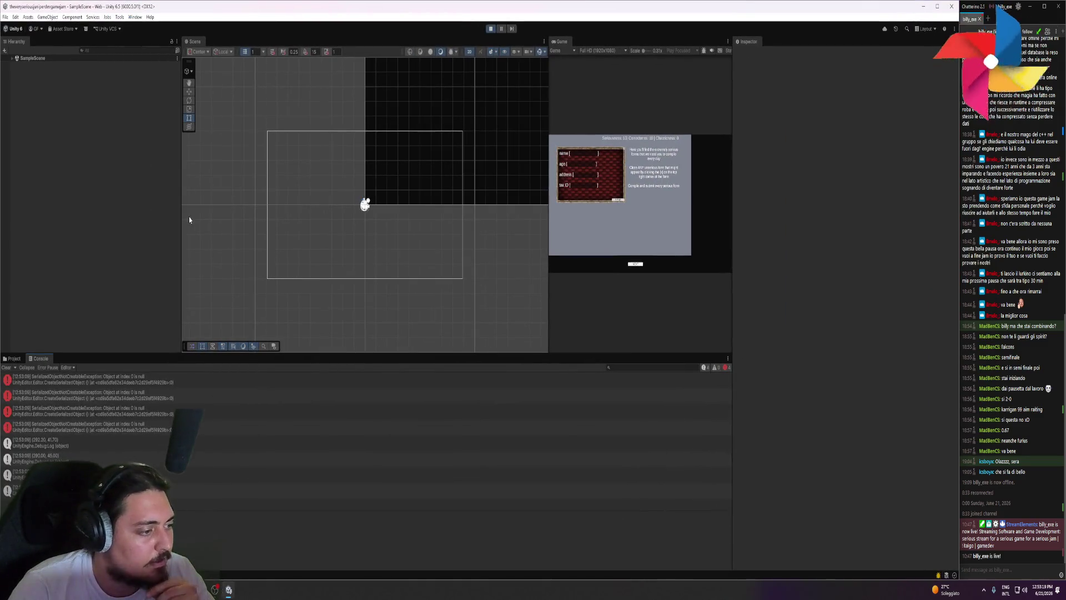
key(alt+Tab)
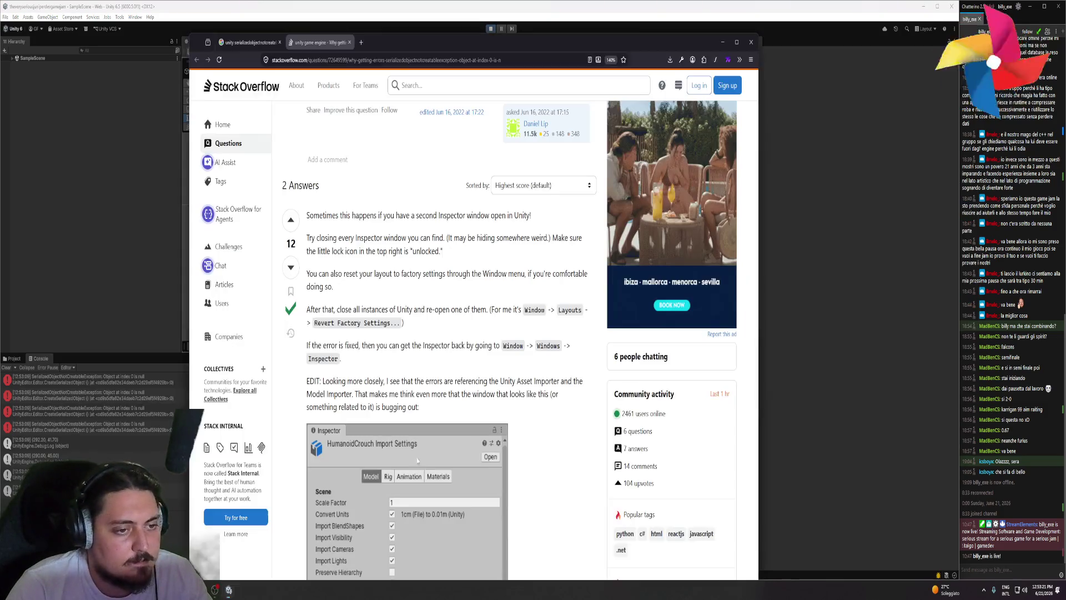
- Highlight the EDIT paragraph about the importer in the first answer
mouse_move(315, 381)
mouse_down()
mouse_move(419, 406)
mouse_move(316, 382)
mouse_up()
mouse_move(419, 408)
mouse_down()
mouse_move(306, 388)
mouse_move(307, 272)
mouse_move(420, 409)
mouse_move(308, 381)
mouse_up()
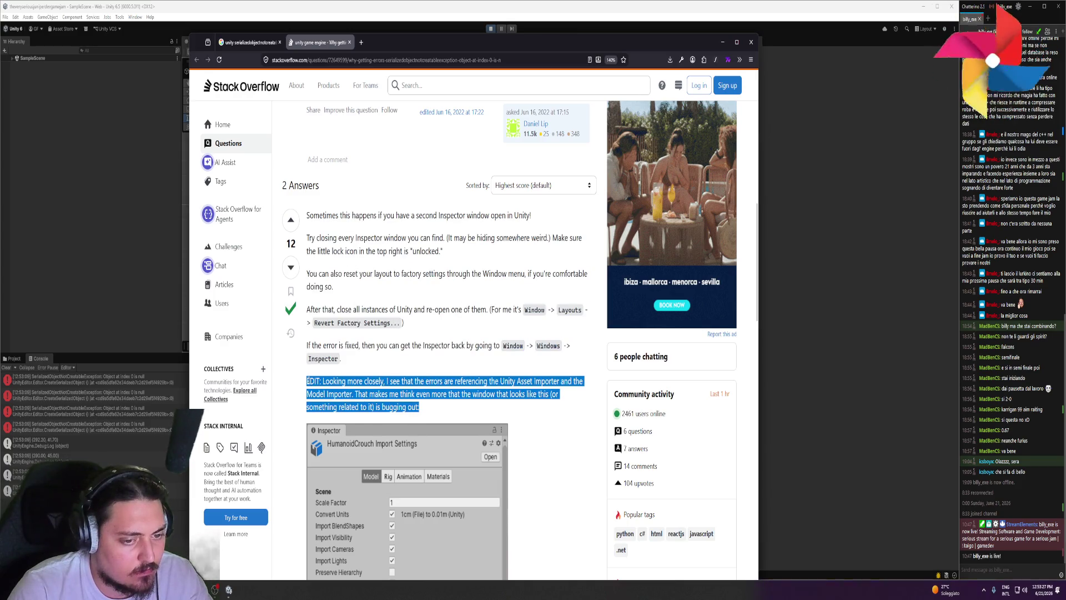
click(307, 381)
- Scroll to the second answer, highlight its first step, then close the Unity editor to restart it
scroll(361, 399, down, 10)
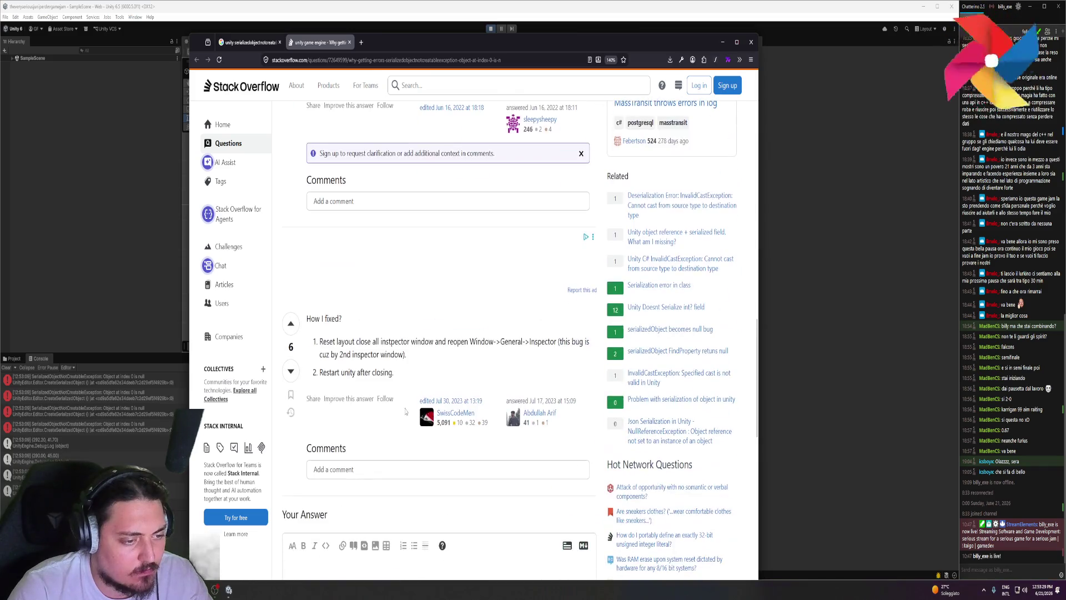
drag(348, 341, 445, 362)
click(445, 361)
click(445, 361)
mouse_move(340, 341)
mouse_down()
mouse_move(445, 362)
mouse_move(310, 340)
mouse_move(415, 363)
mouse_up()
click(416, 363)
scroll(408, 374, down, 10)
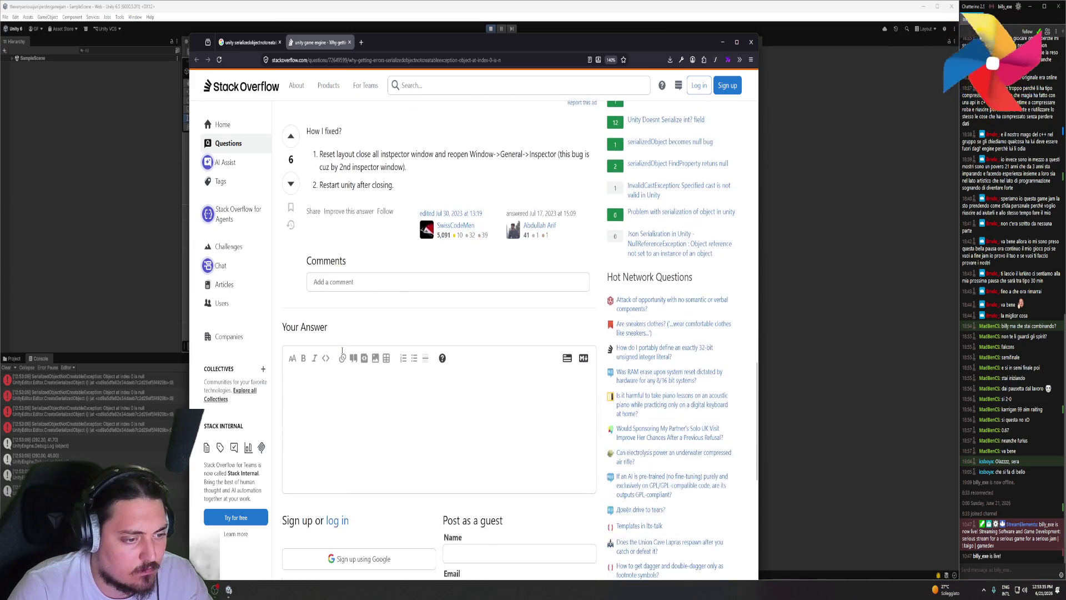
click(950, 7)
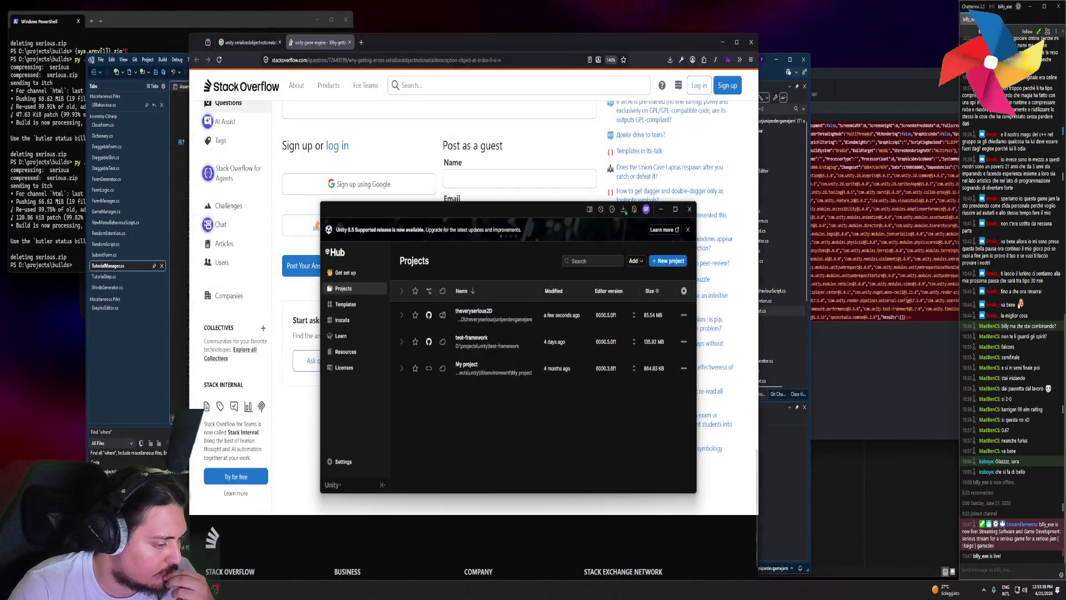
- Reopen theveryserious2D from Unity Hub, dismiss the Amplify start screen and minimise the code editor
click(488, 322)
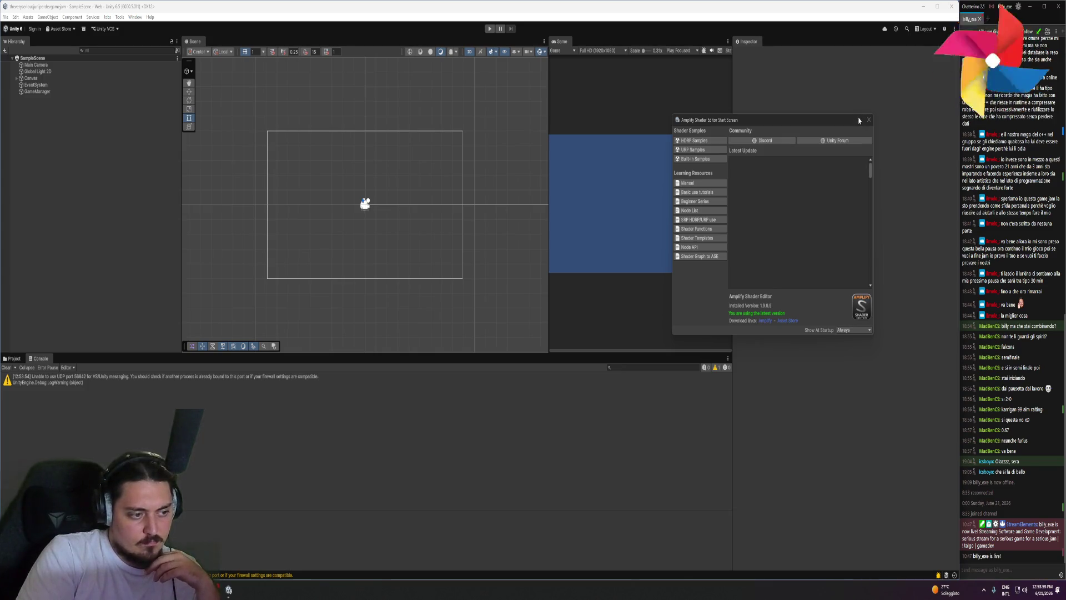
click(869, 120)
key(alt+Tab)
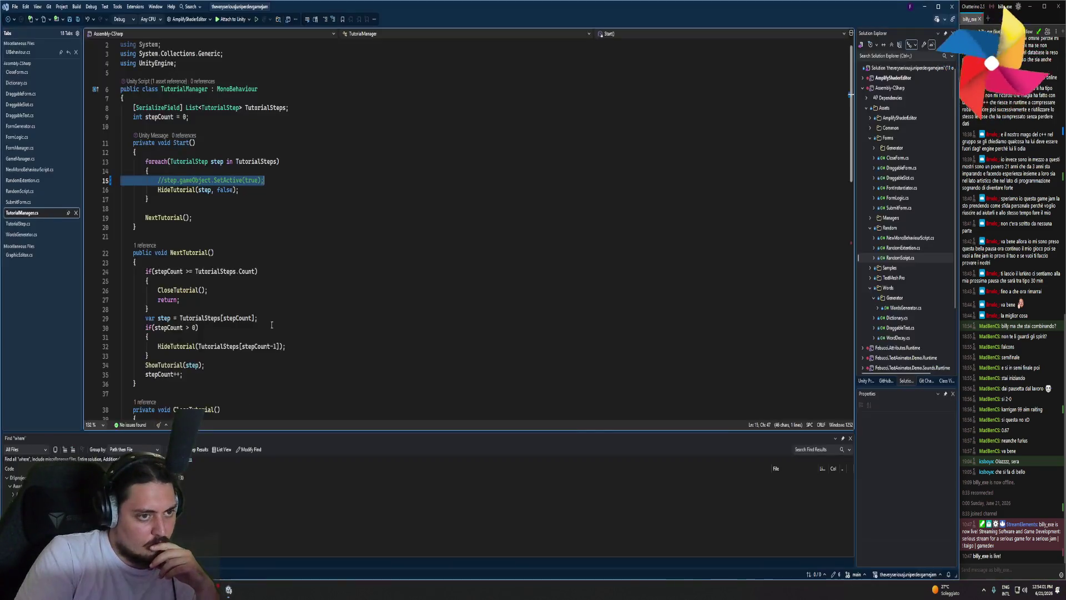
key(super+Down)
key(super+Down)
scroll(427, 264, down, 5)
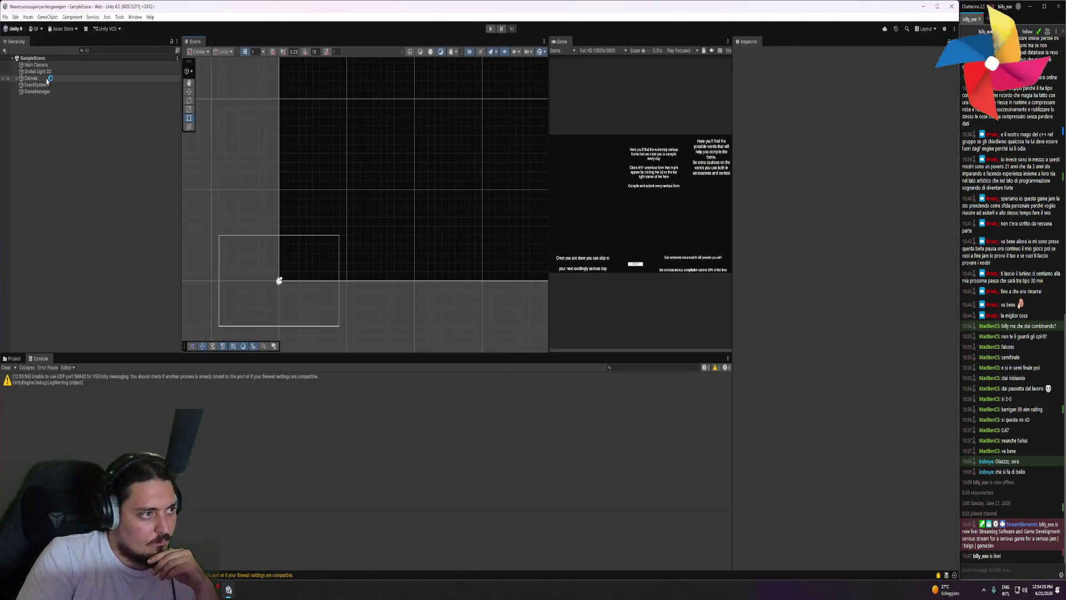
double_click(47, 79)
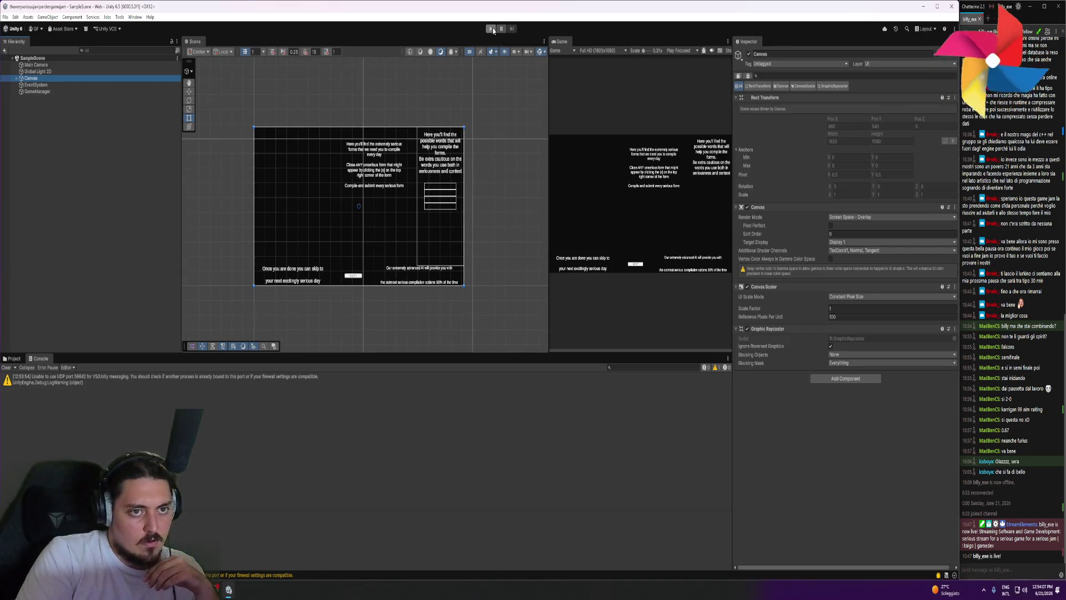
click(491, 29)
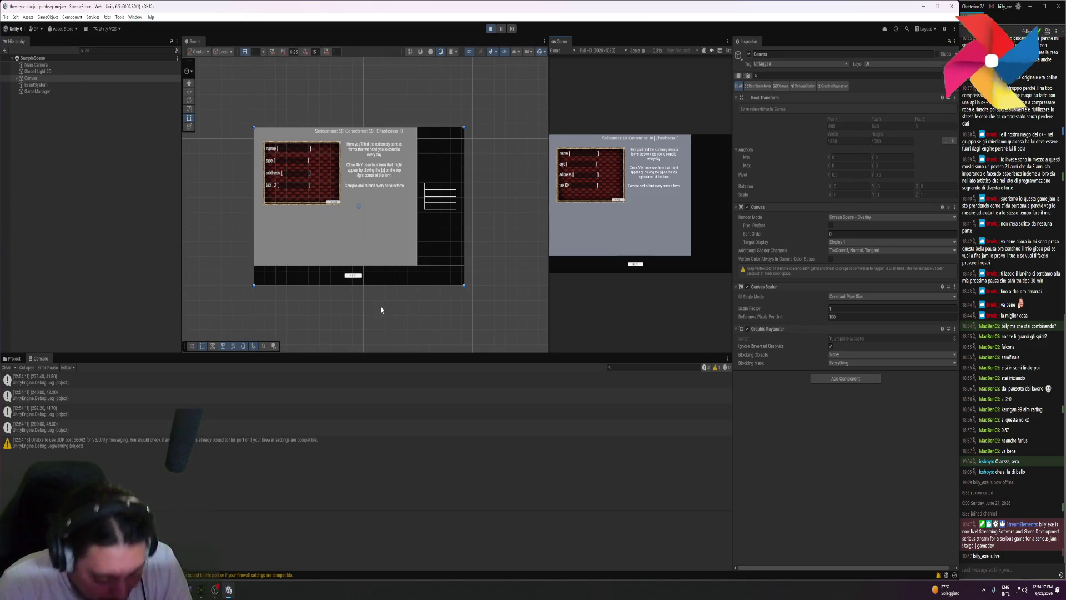
click(489, 29)
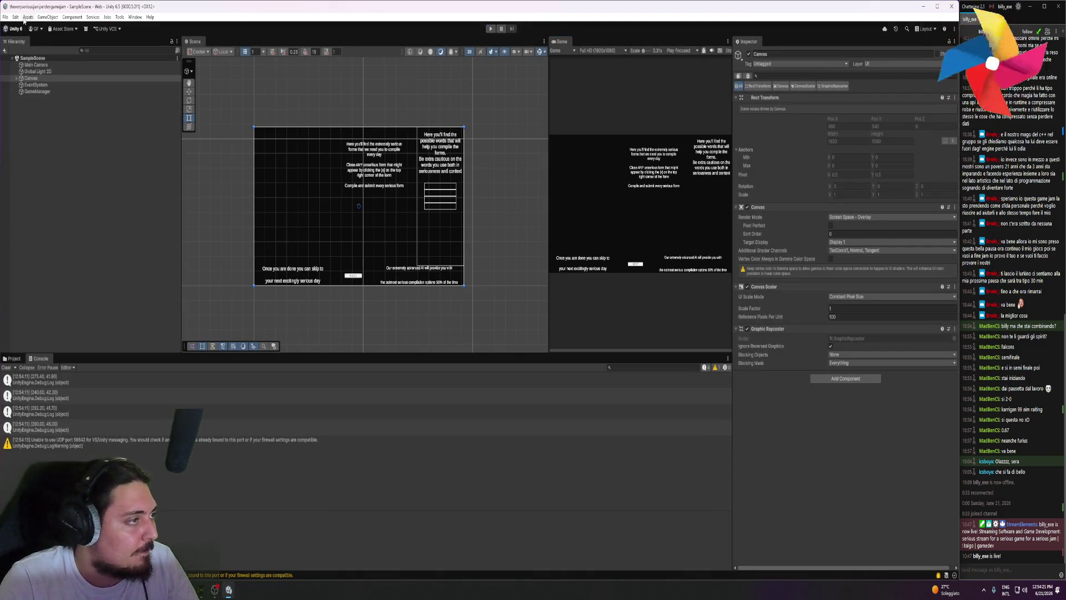
- Open File > Build Profiles and dock it, widened, inside the editor
click(5, 17)
click(45, 121)
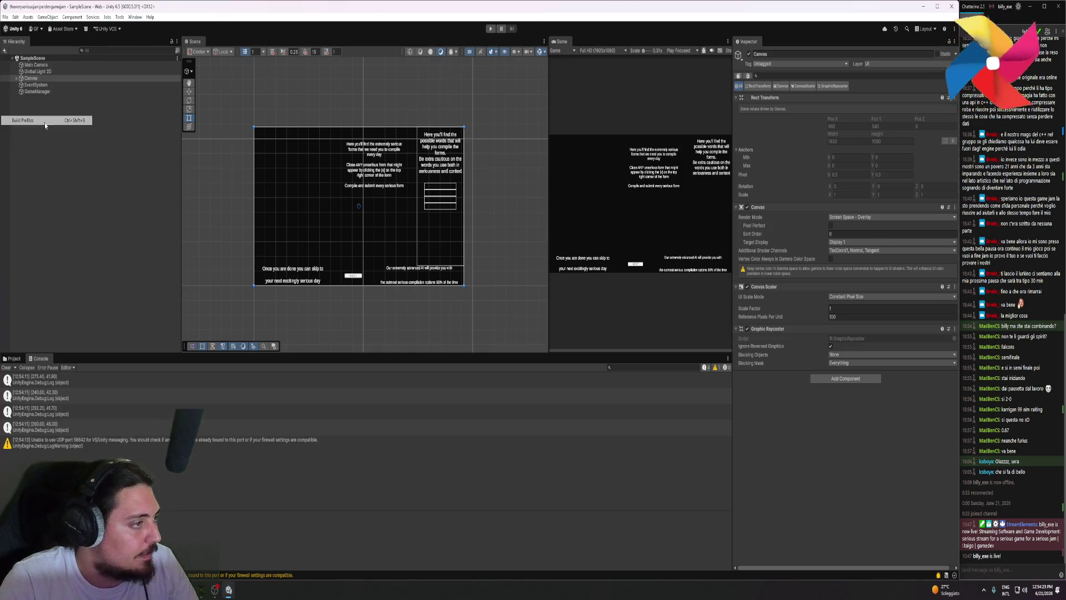
mouse_move(441, 167)
mouse_down()
mouse_move(498, 131)
mouse_move(589, 42)
mouse_up()
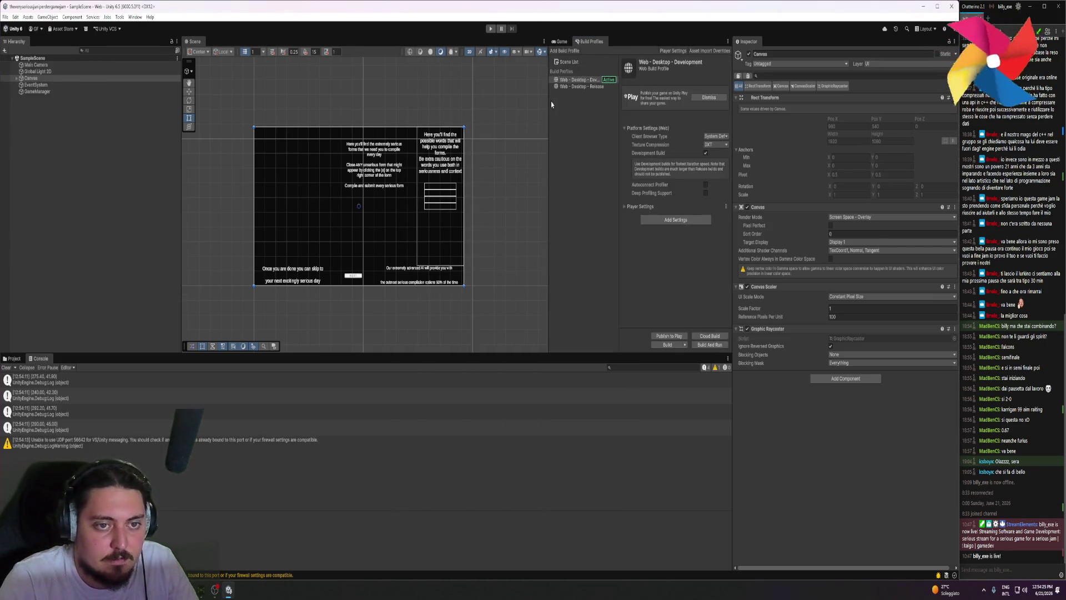
drag(547, 99, 410, 100)
- Build the Web target into the chosen folder, then recall the release command in PowerShell
click(668, 344)
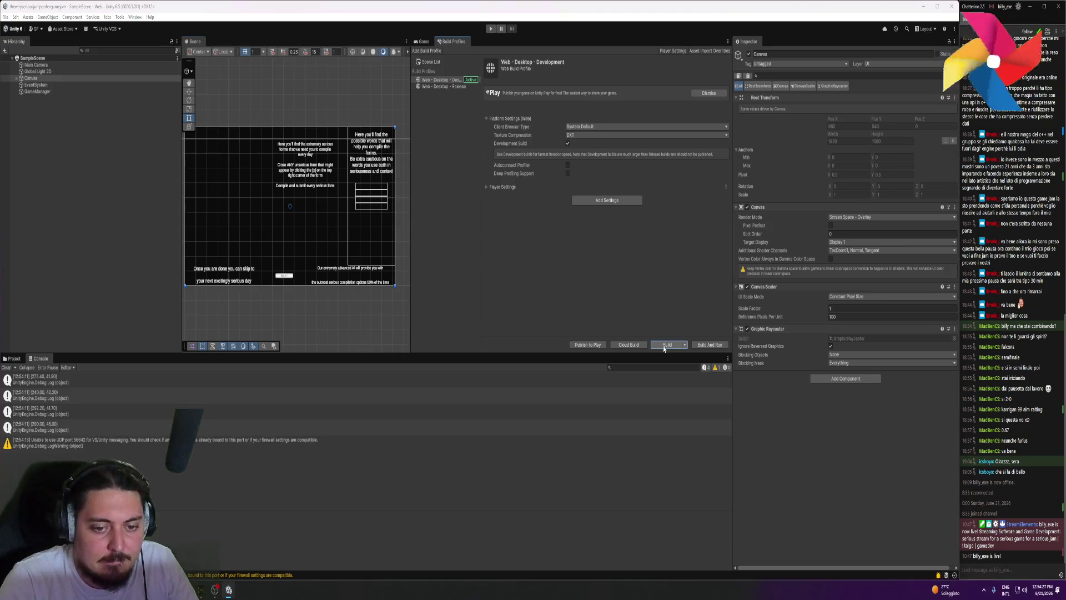
click(316, 305)
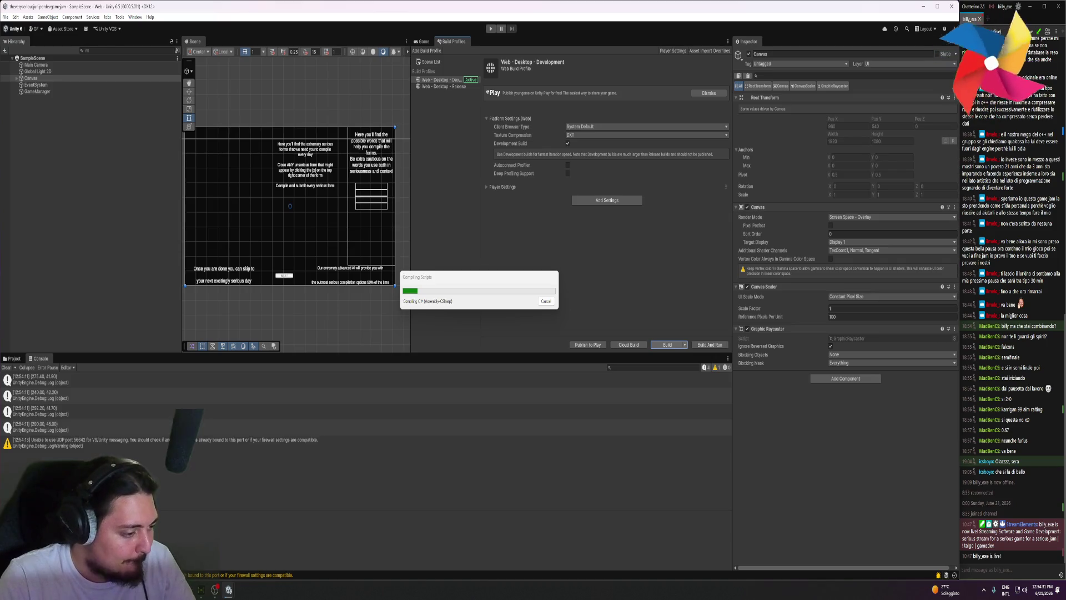
key(alt+Tab)
key(Up)
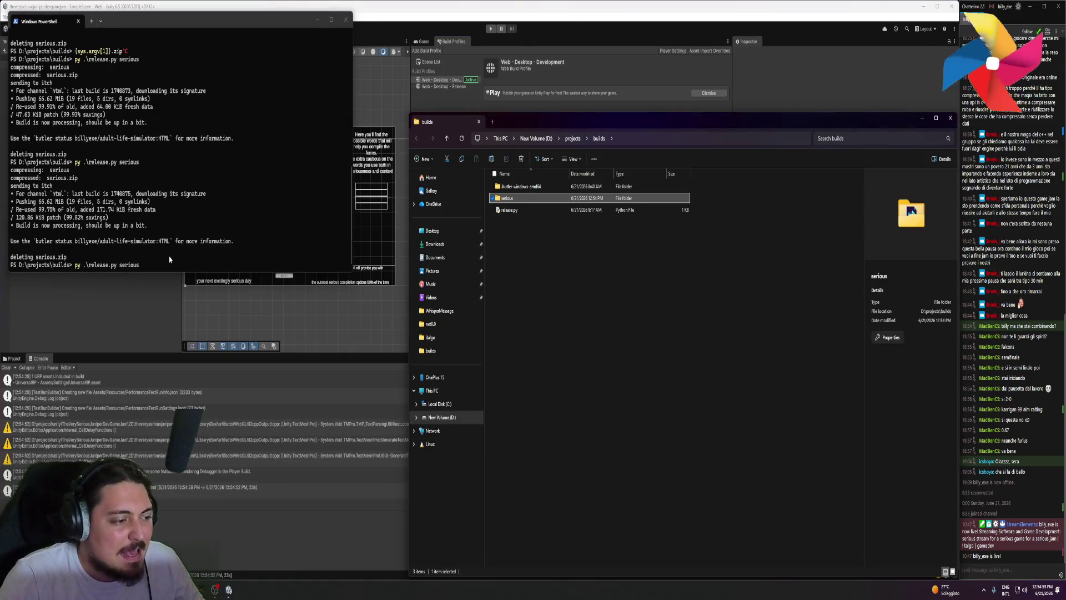
- Run py .\release.py serious to push the build to itch as a 386.83 KiB patch, then return to Unity
click(211, 239)
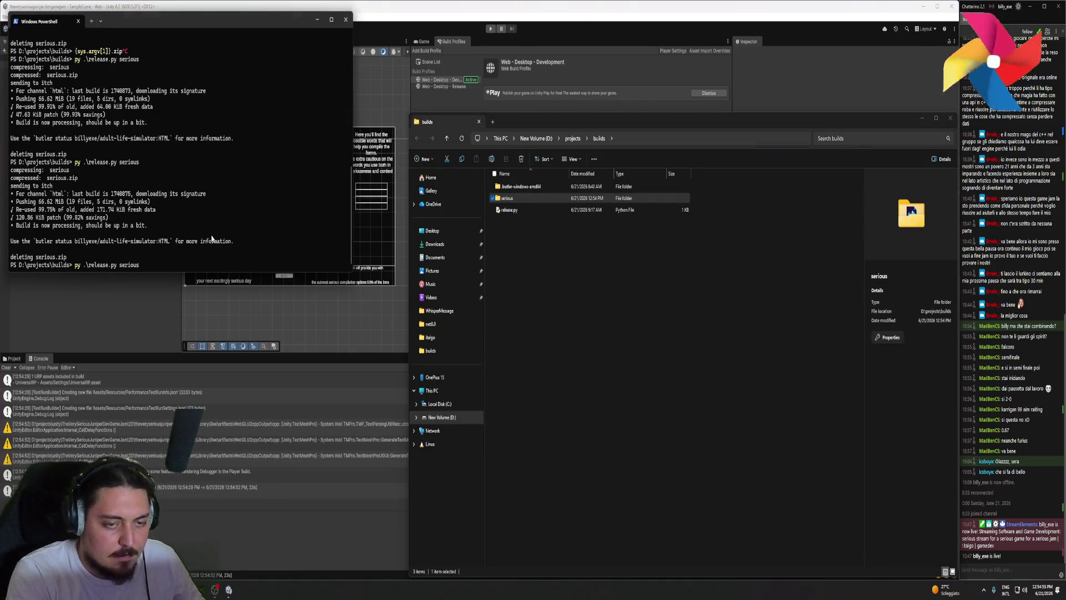
key(Return)
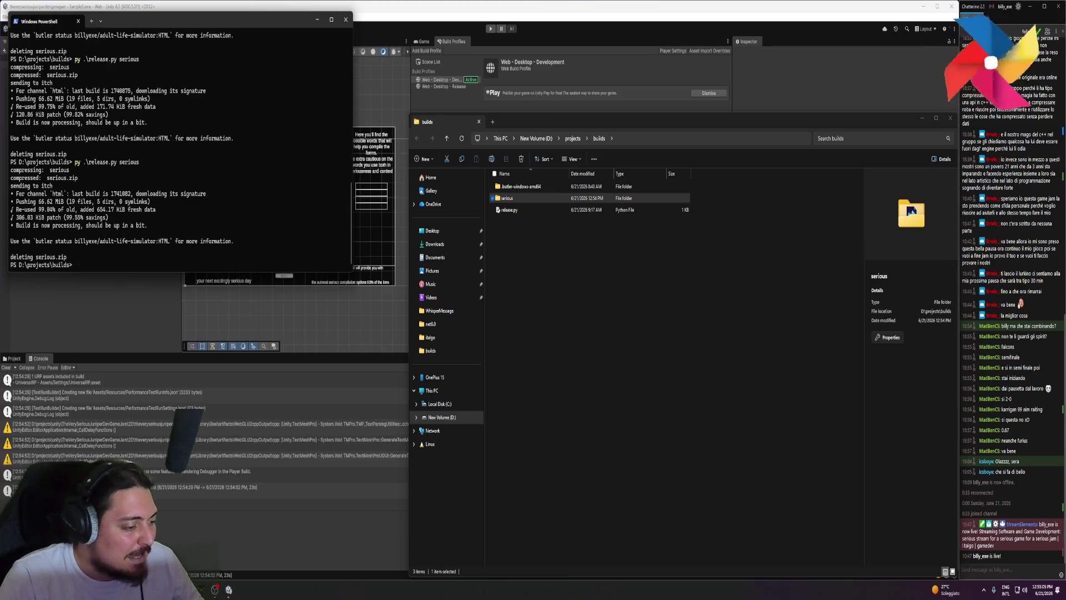
mouse_move(229, 589)
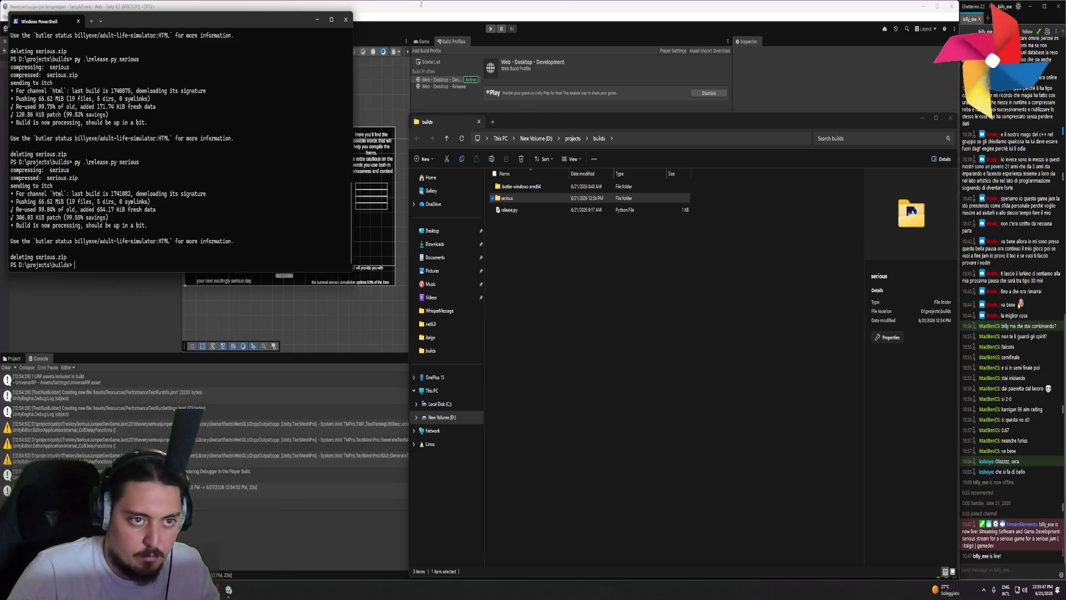
click(101, 80)
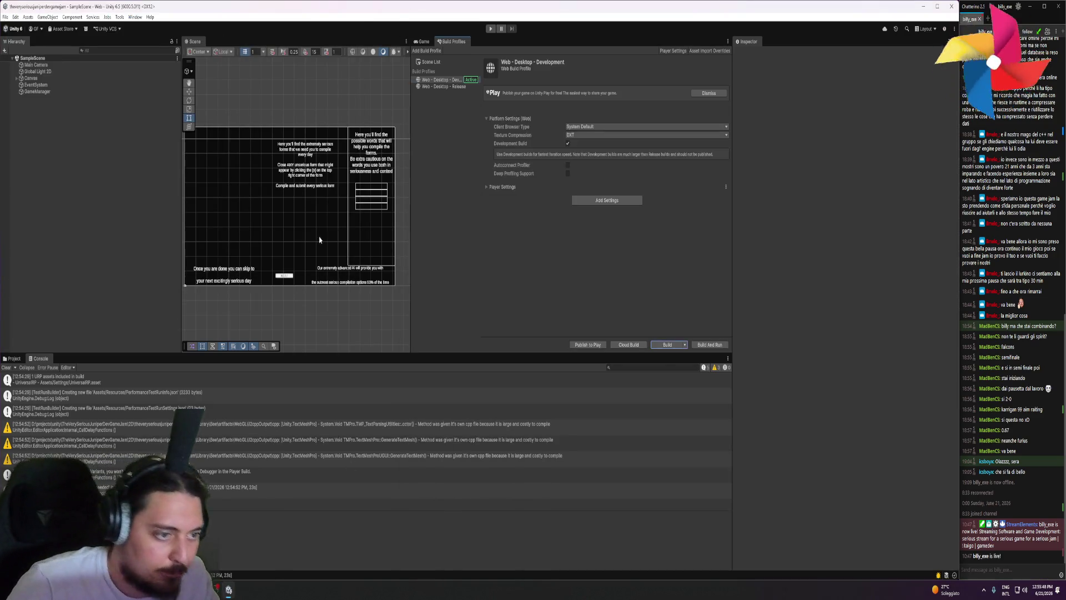
- Select NextDay under Canvas > Panel, frame it in the Scene view, and shift its top-right anchor left
click(16, 78)
click(22, 85)
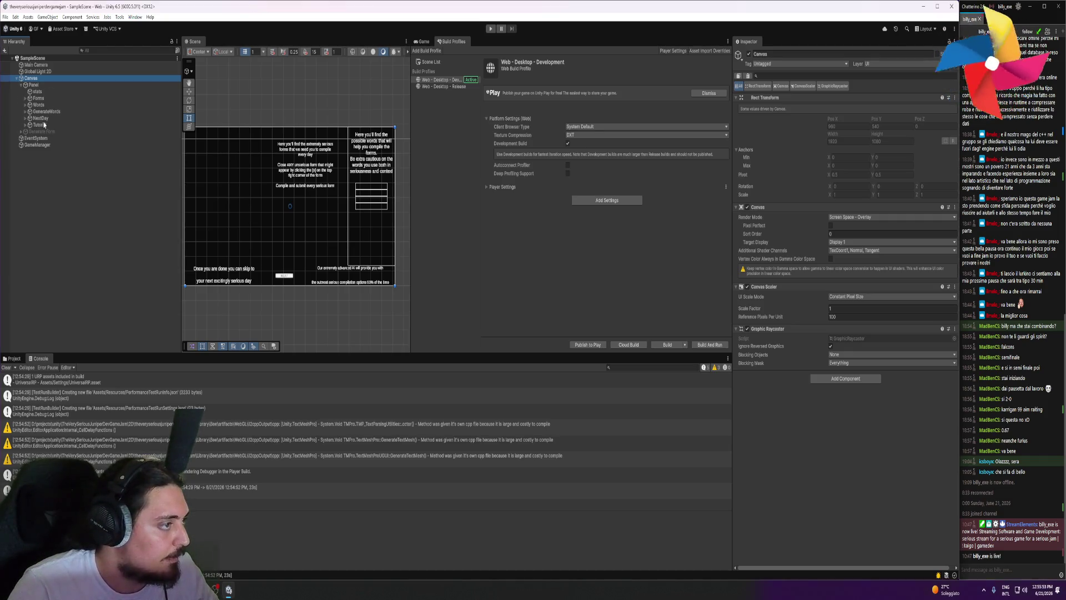
click(40, 118)
key(f)
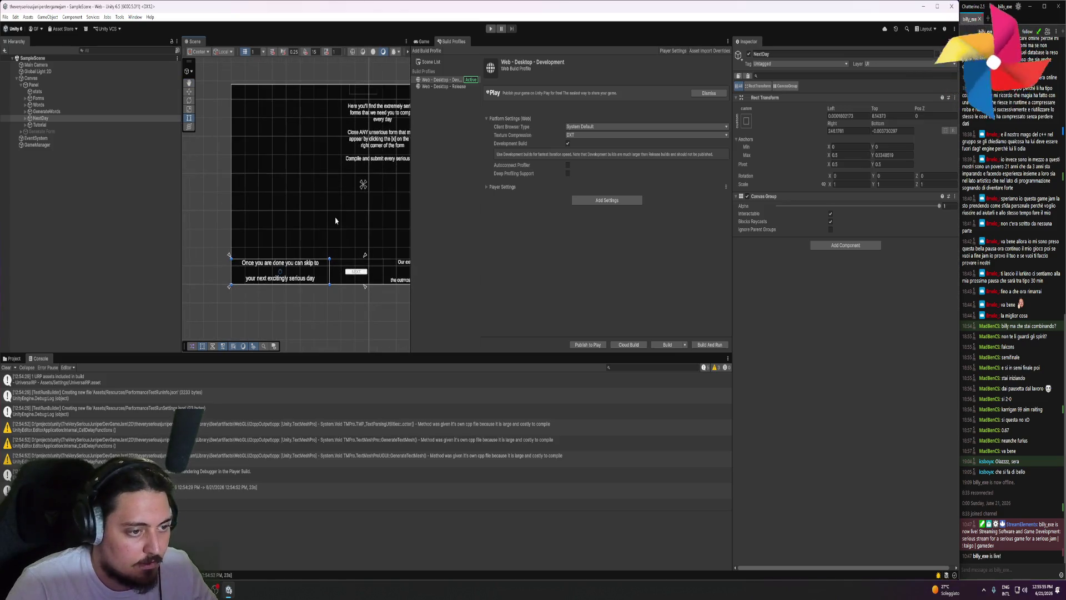
mouse_move(344, 255)
mouse_down()
mouse_move(327, 257)
mouse_move(344, 251)
mouse_up()
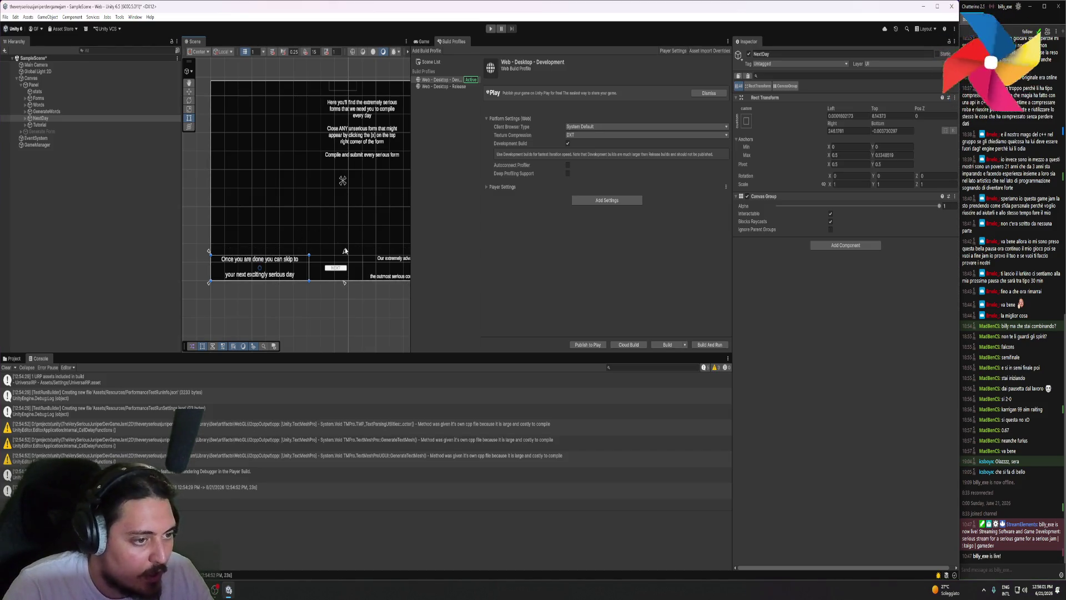
scroll(369, 205, down, 5)
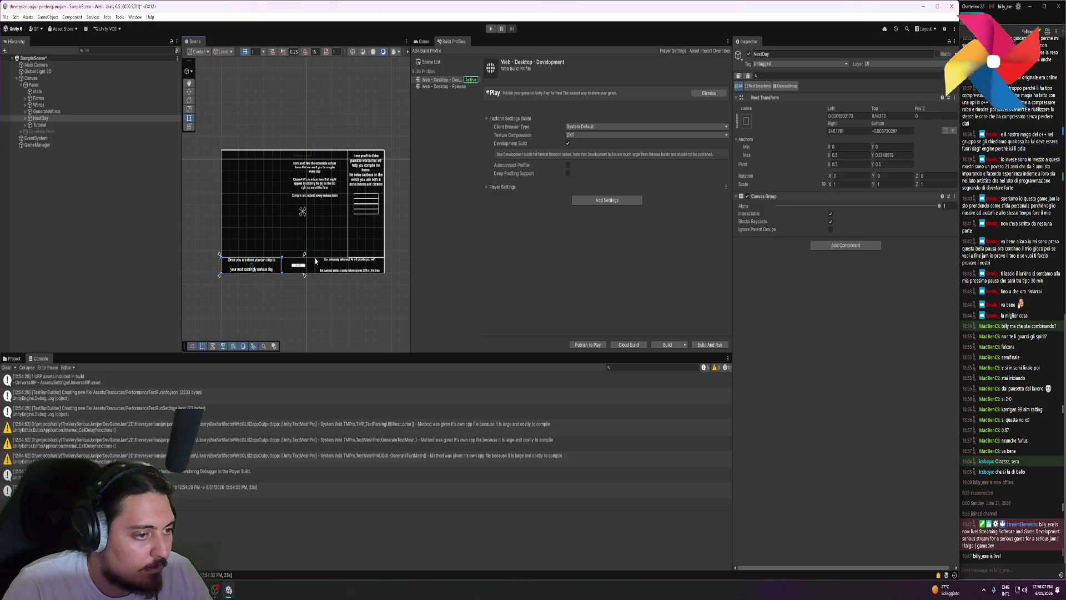
double_click(44, 112)
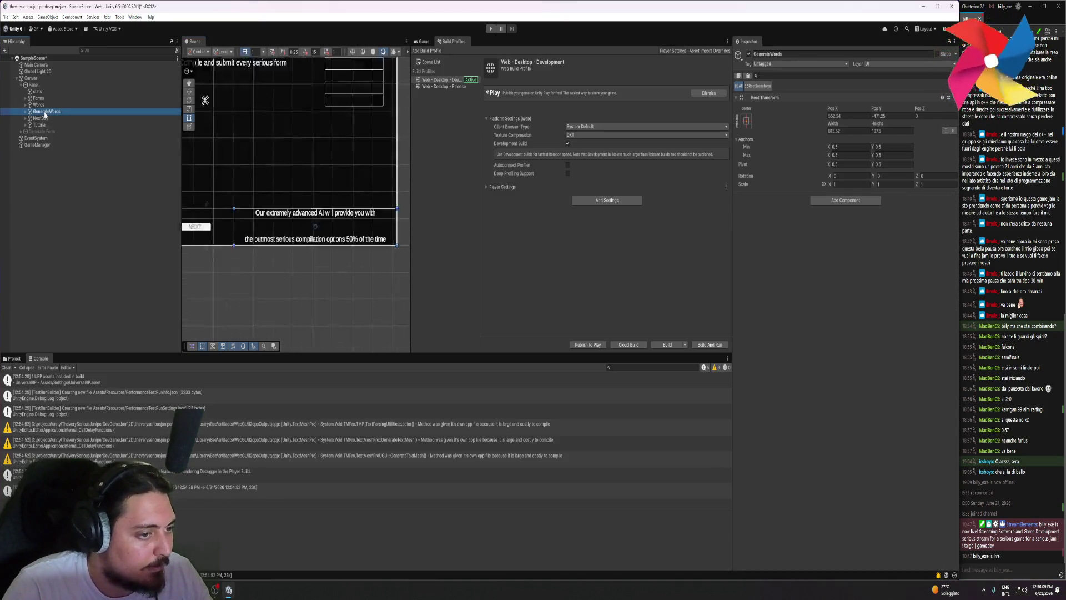
drag(258, 237, 346, 262)
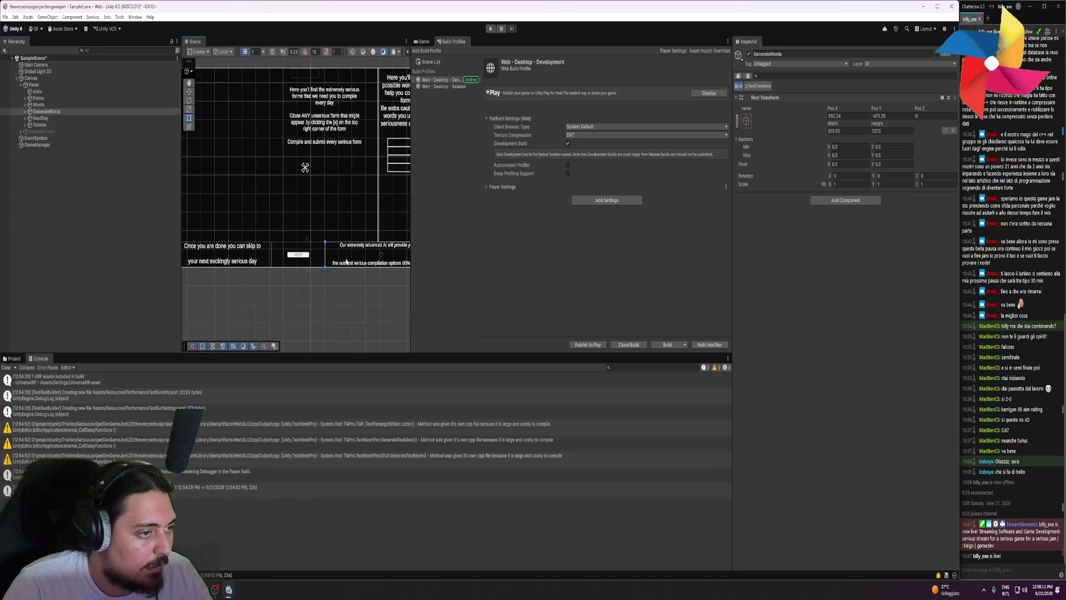
click(48, 118)
- Reshape NextDay to centre anchors (0.5, 0.5), Pos Y -471.0737, size 714.8217 by 137.66
scroll(290, 229, down, 1)
drag(306, 239, 304, 177)
mouse_move(194, 264)
mouse_down()
mouse_move(210, 280)
mouse_move(245, 231)
mouse_up()
key(ctrl+z)
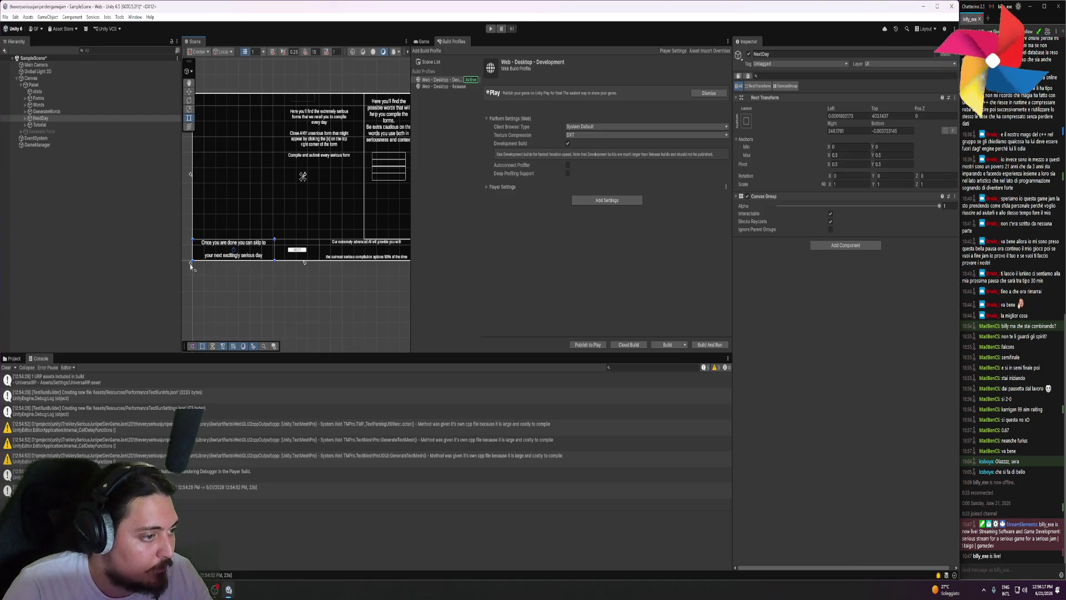
scroll(191, 266, up, 3)
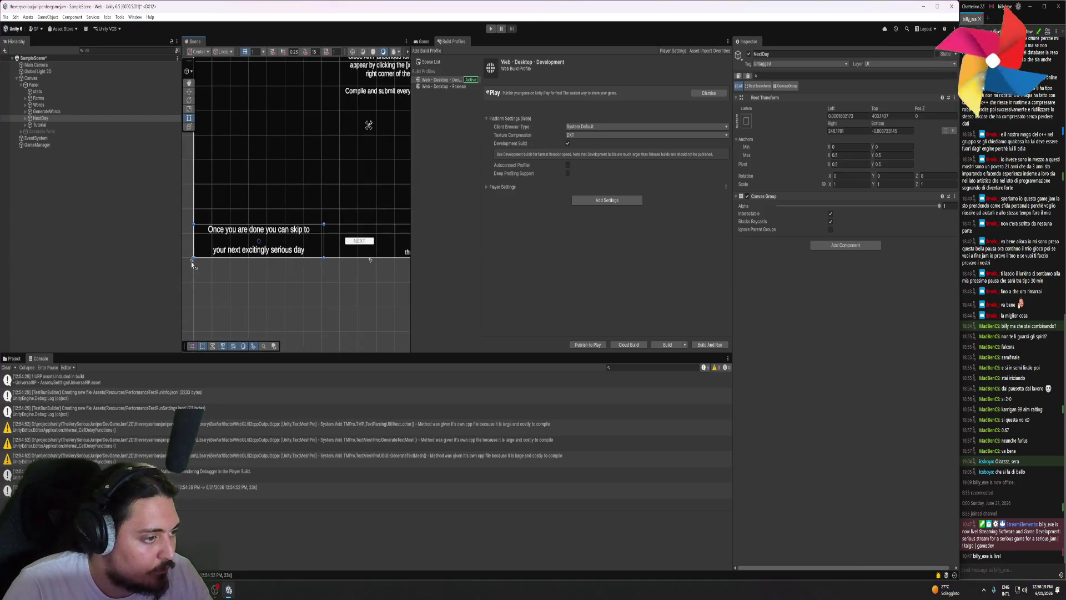
scroll(191, 265, up, 1)
scroll(204, 242, down, 3)
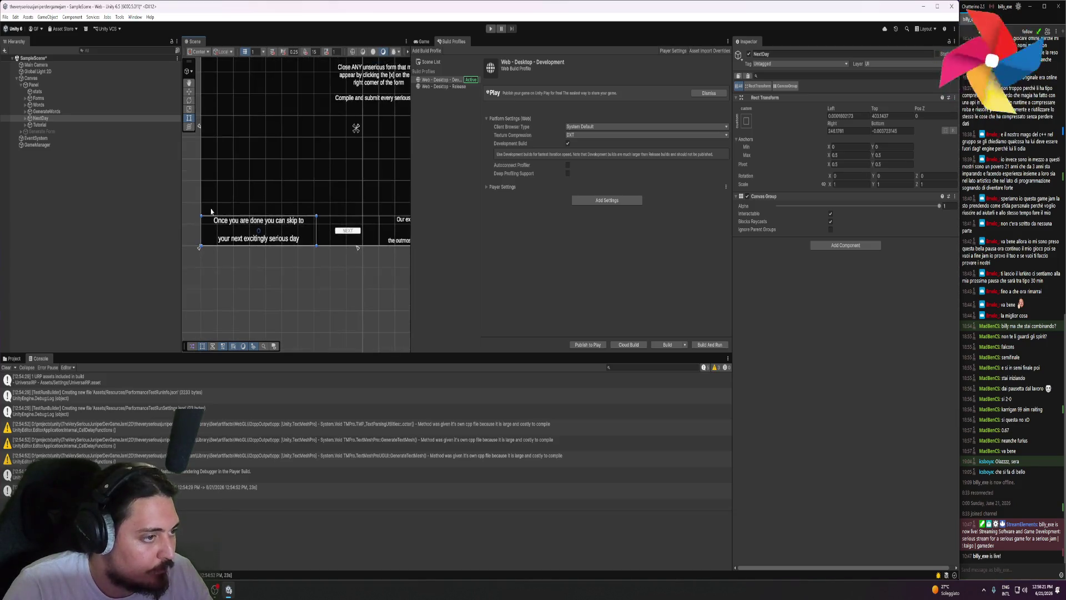
drag(337, 133, 233, 138)
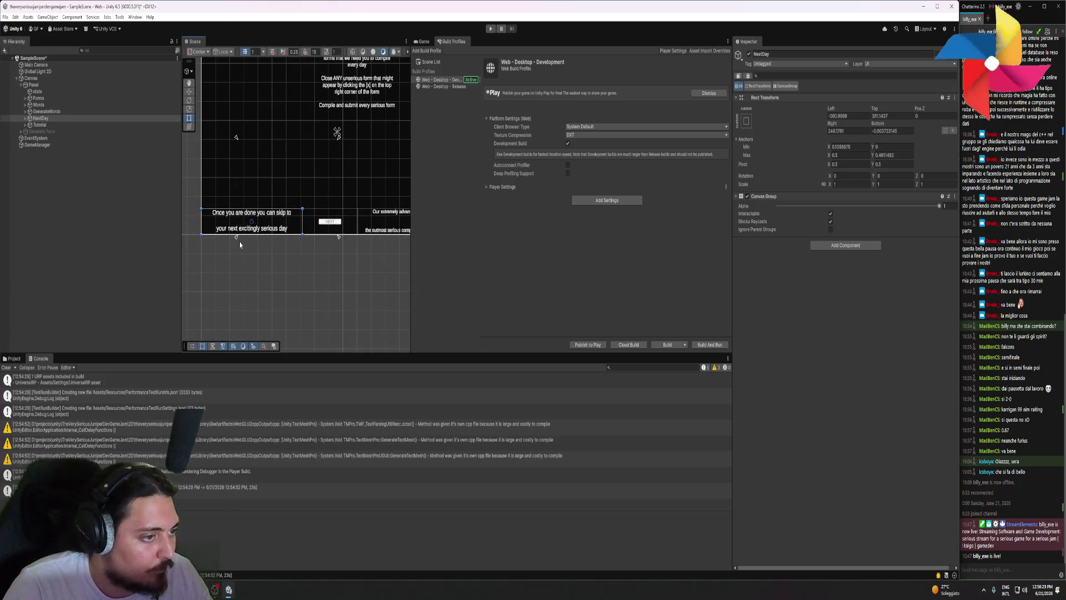
mouse_move(235, 239)
mouse_down()
mouse_move(320, 179)
mouse_move(337, 147)
mouse_up()
scroll(334, 161, down, 3)
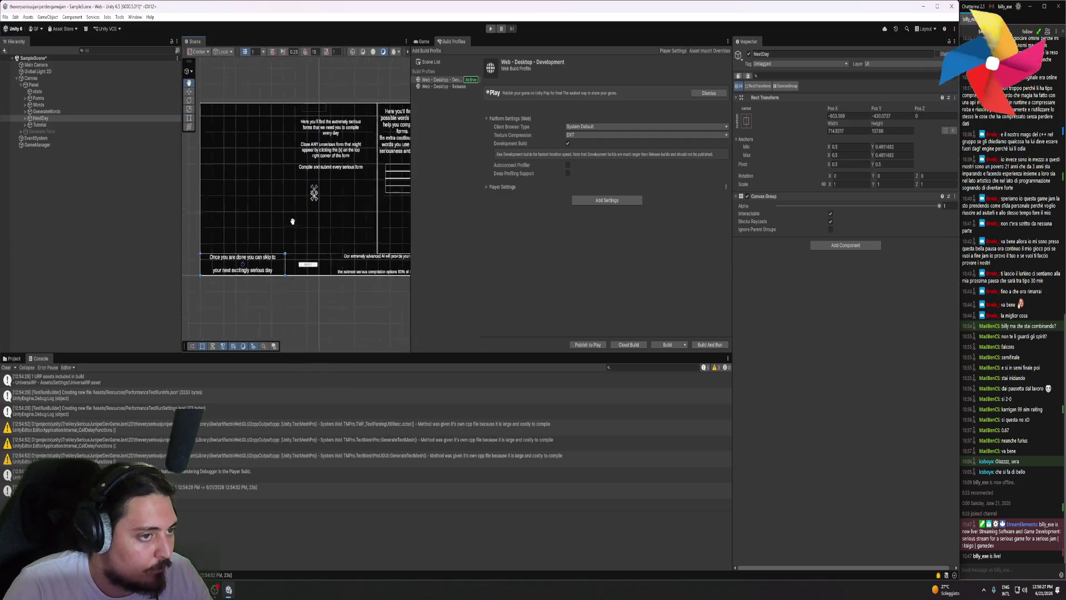
drag(309, 207, 308, 203)
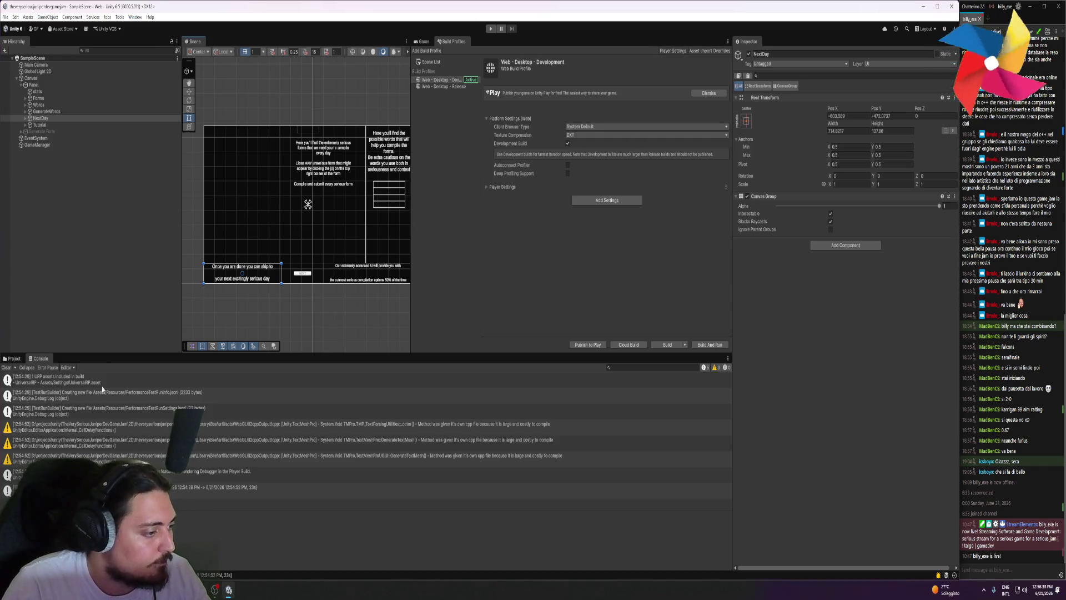
click(12, 369)
- Rebuild the Web game into the same output folder with the adjusted NextDay layout
click(667, 343)
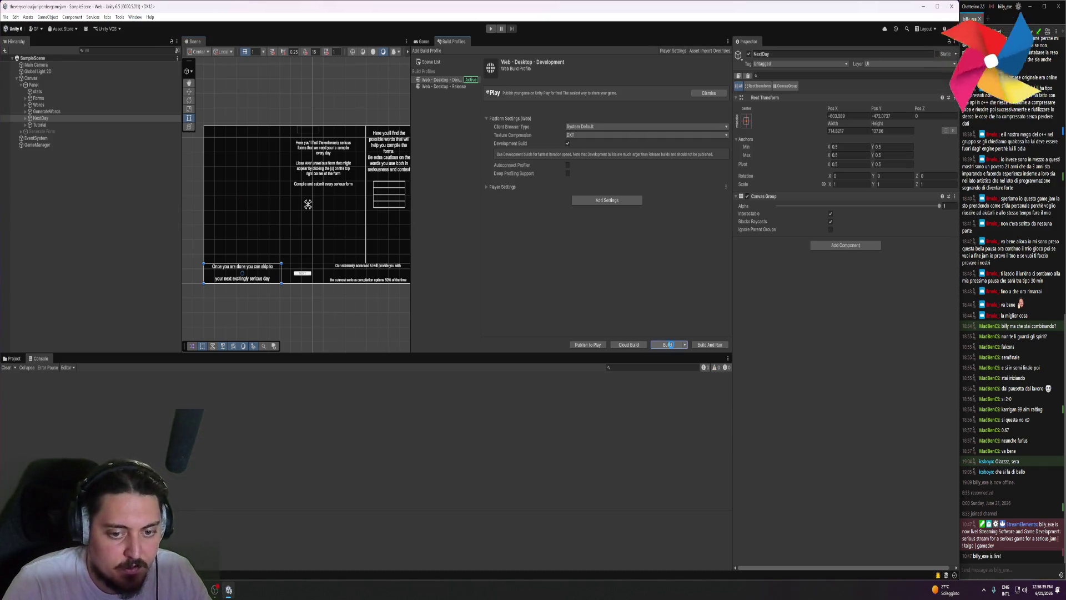
click(317, 306)
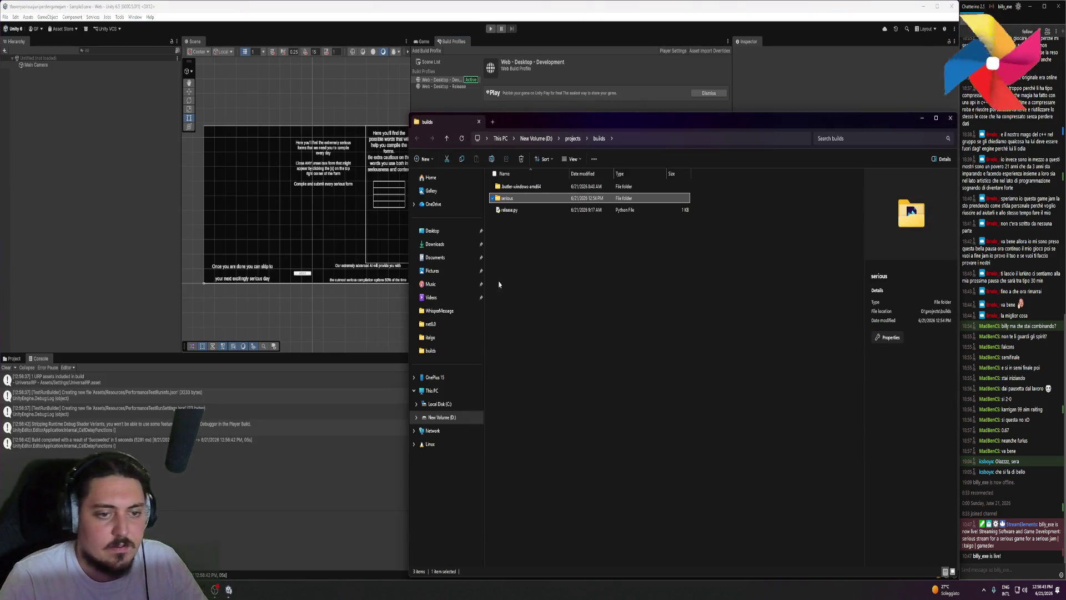
click(229, 590)
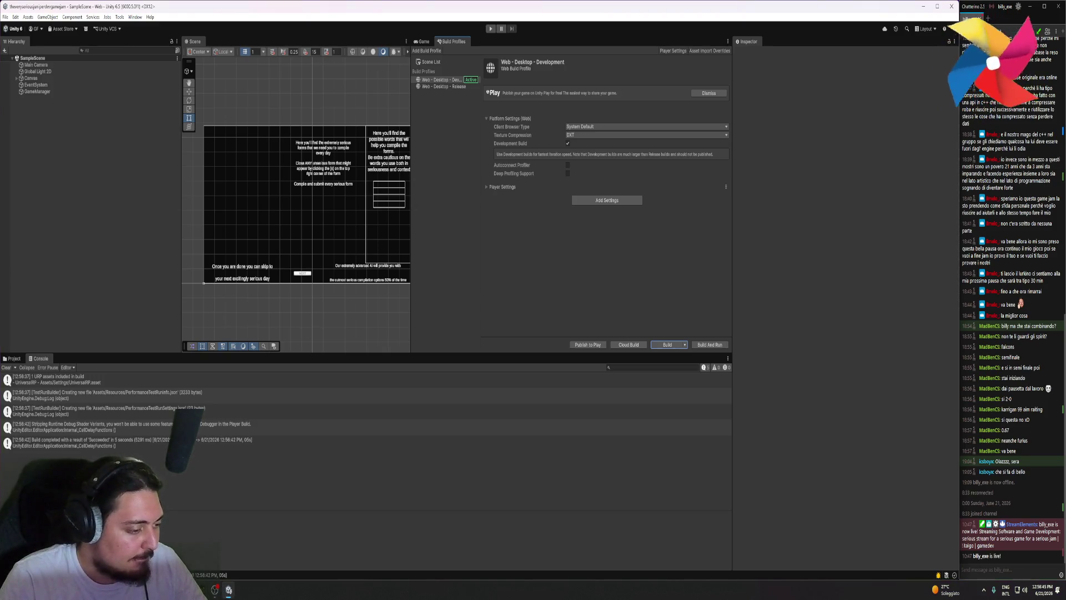
- Rerun py .\release.py serious in PowerShell to push the updated build to itch
key(alt+Tab)
key(Up)
key(Return)
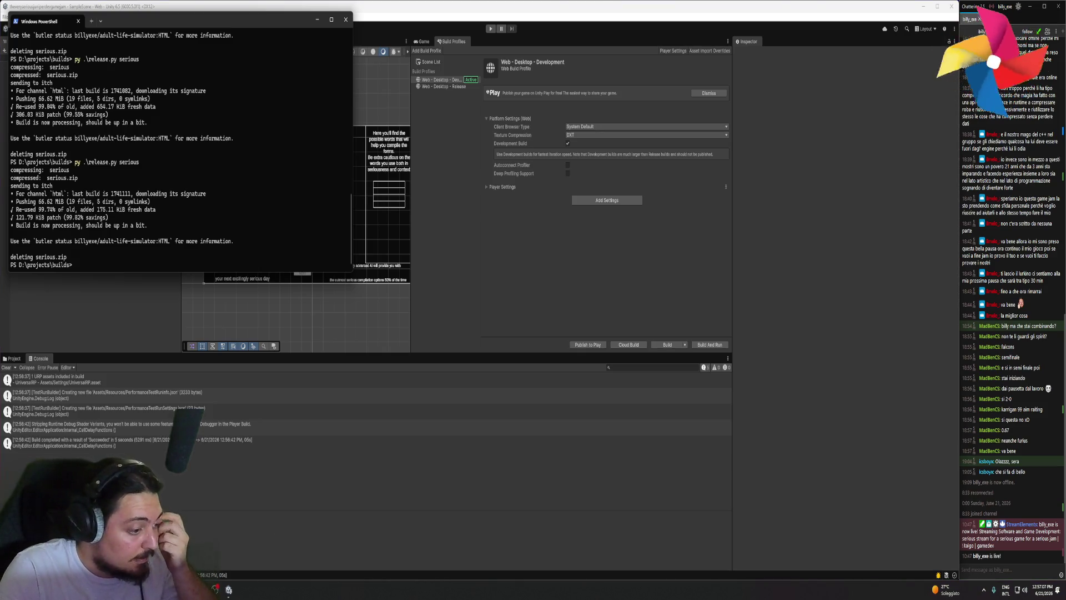
- Preview the open browser windows while the 121.79 KiB patch uploads to itch
click(201, 589)
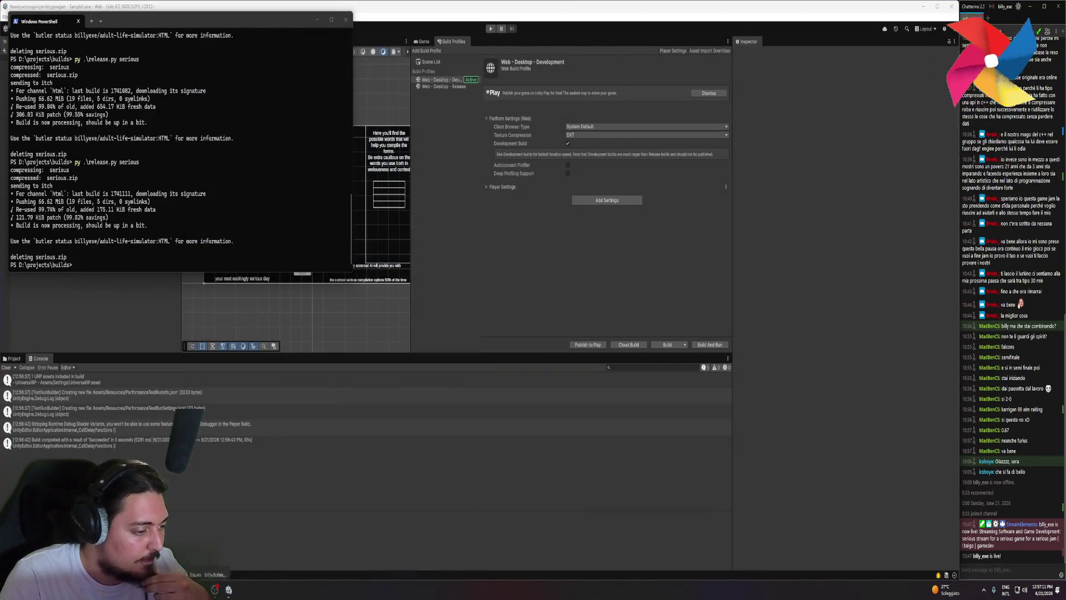
mouse_move(202, 590)
mouse_move(204, 559)
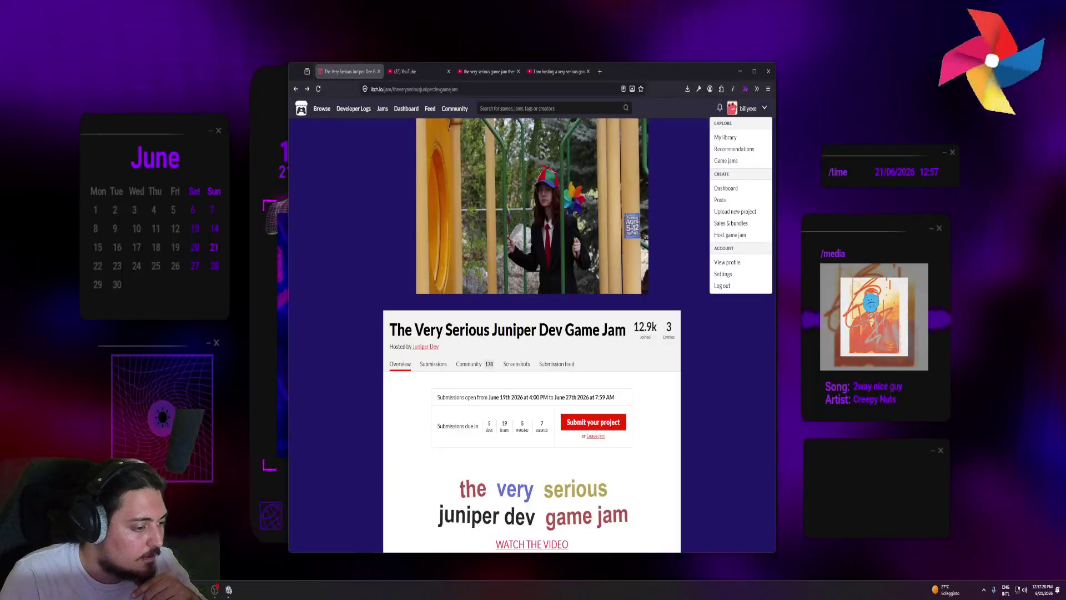
- Go to the itch Creator Dashboard and open the adult life simulator game page
click(204, 555)
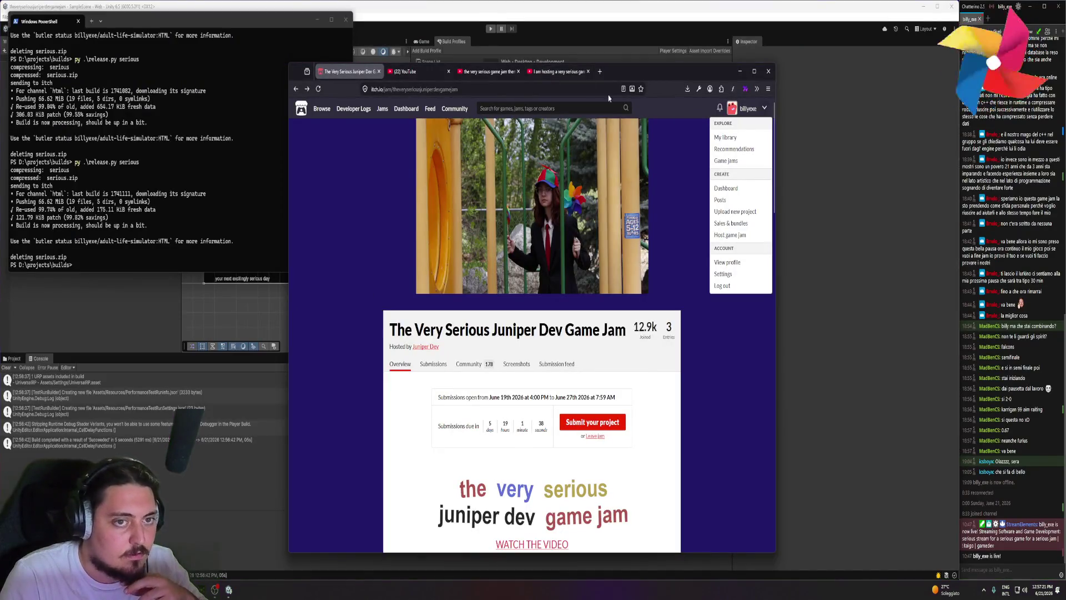
middle_click(725, 137)
middle_click(725, 188)
click(441, 71)
click(419, 71)
click(442, 236)
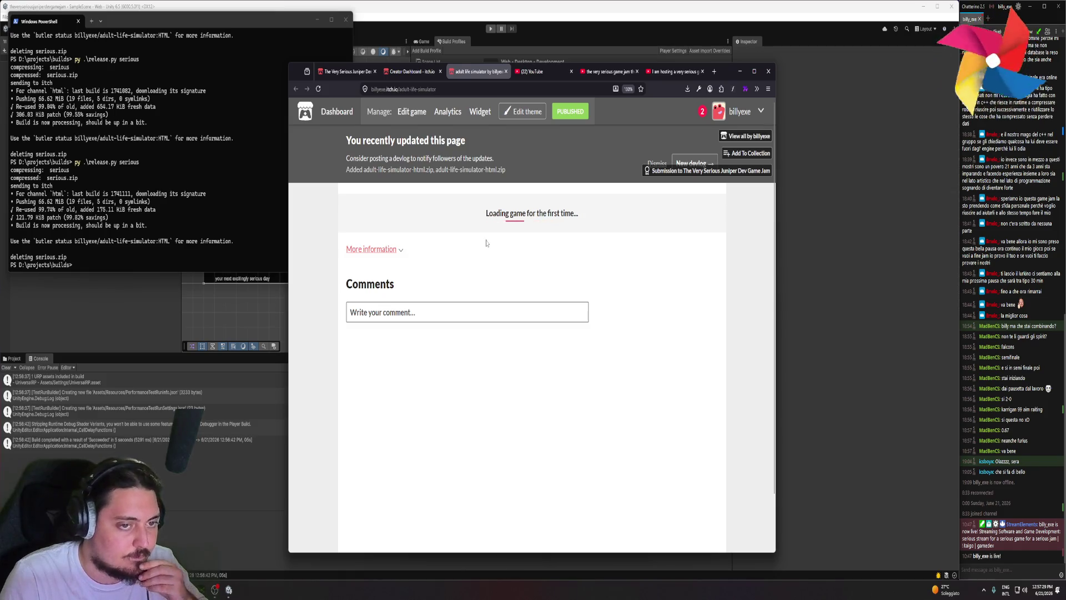
- Run the game fullscreen, click through the tutorial pages, then switch back to Unity
click(534, 295)
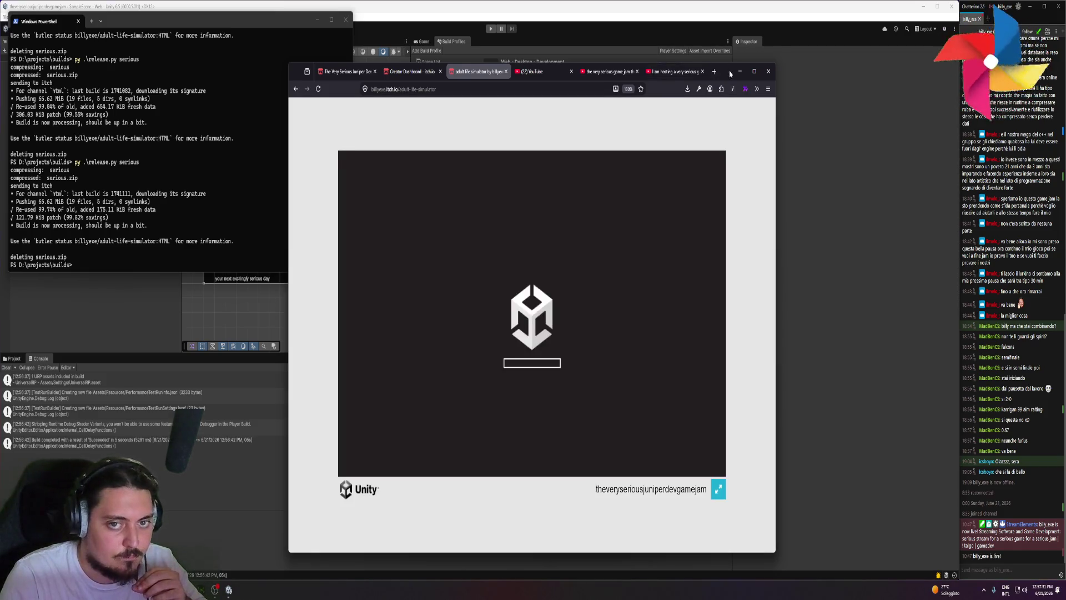
double_click(730, 74)
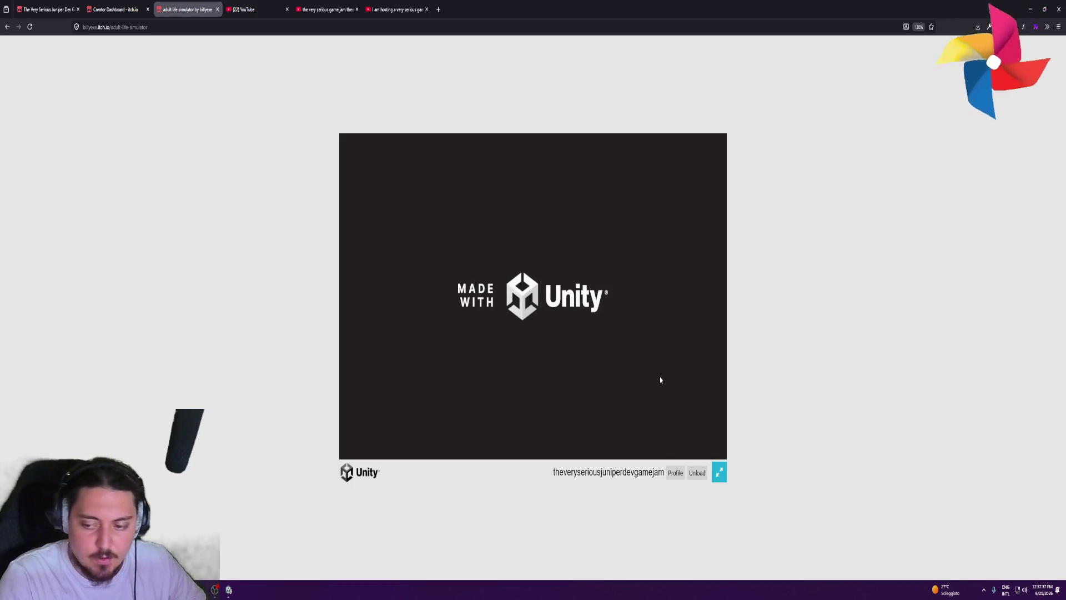
click(719, 473)
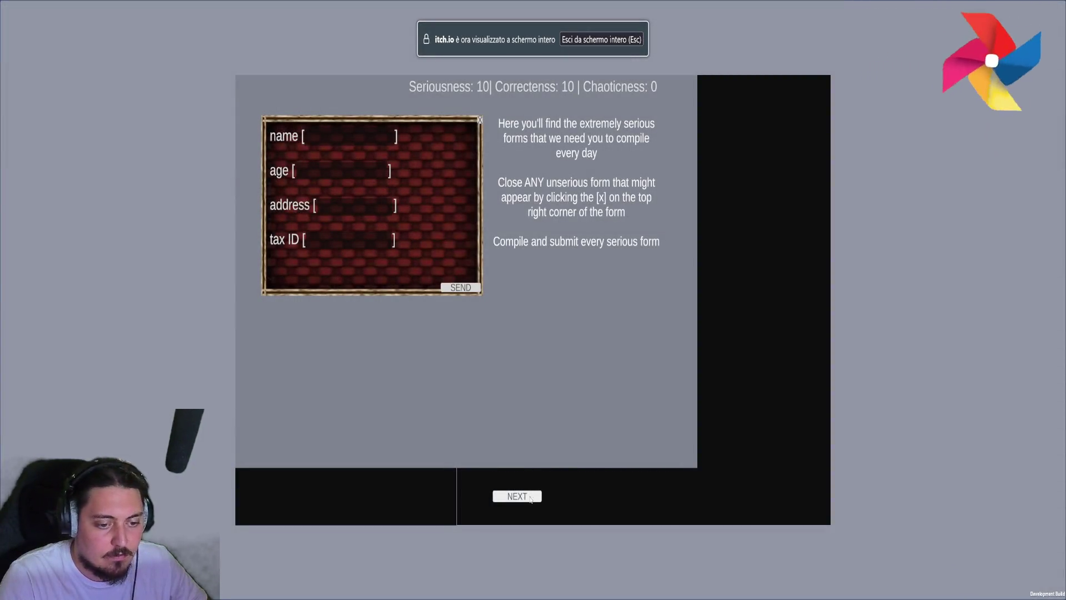
click(508, 497)
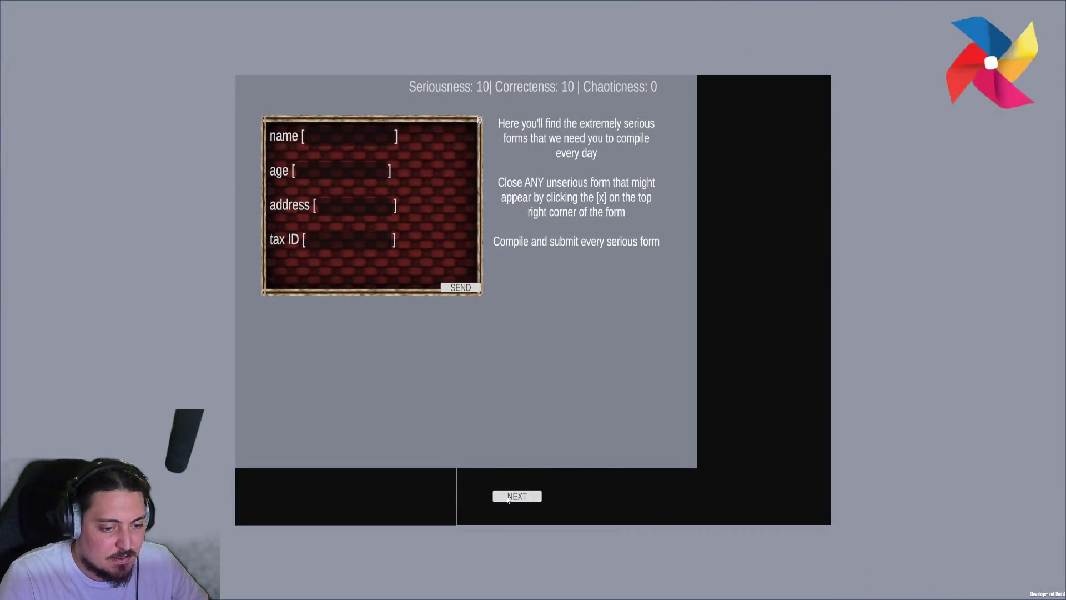
click(508, 498)
click(508, 498)
click(508, 499)
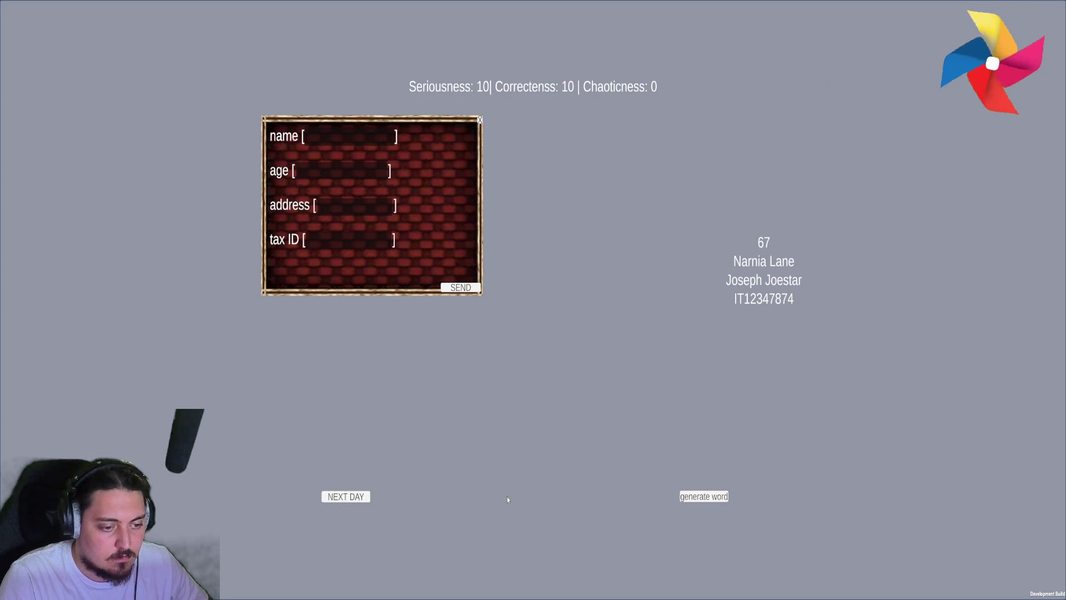
key(Escape)
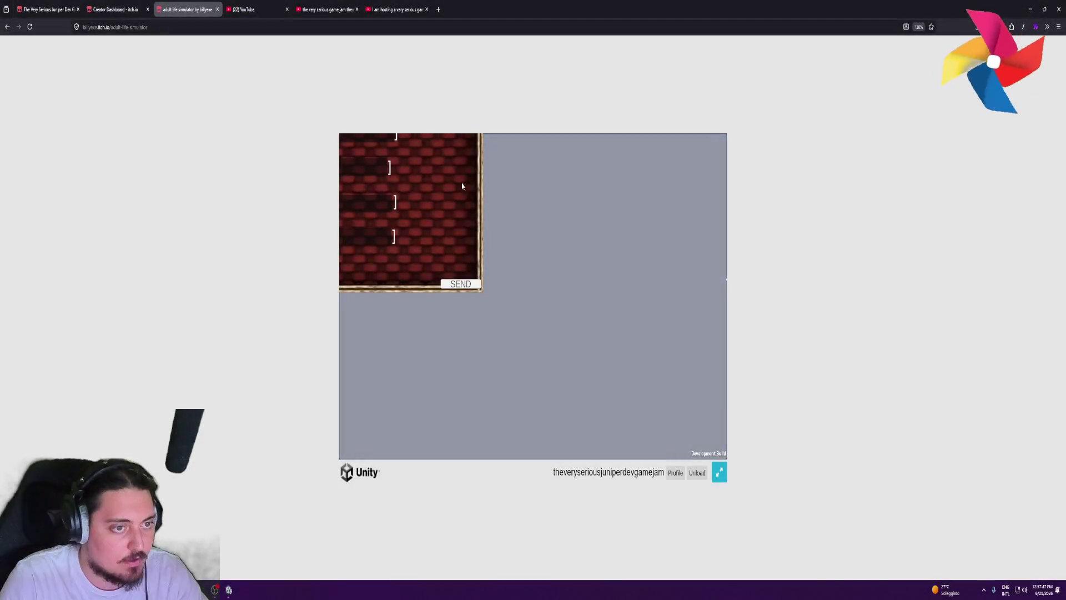
key(alt+Tab)
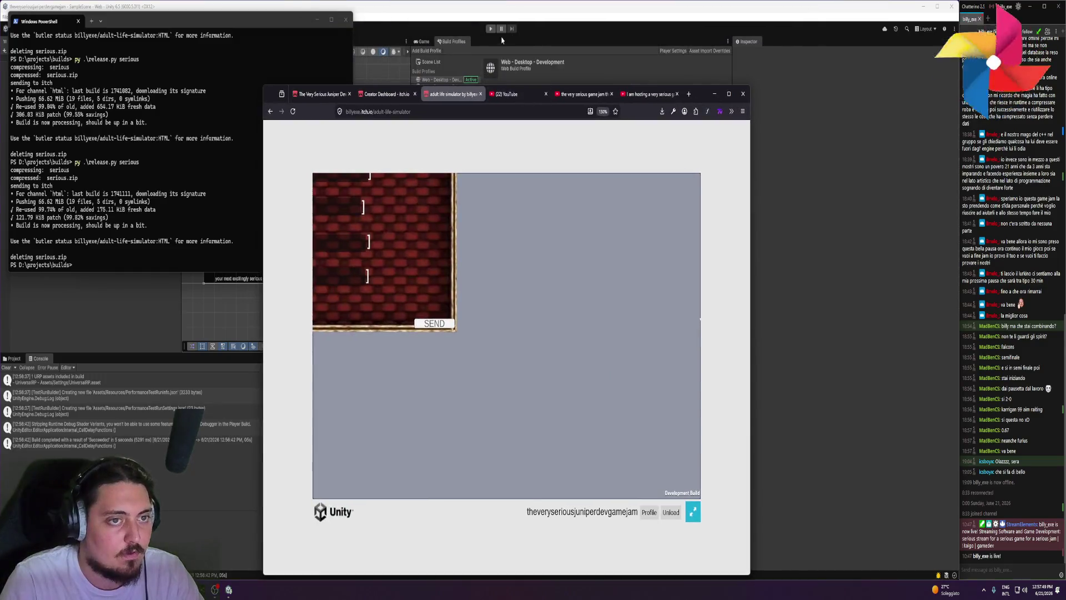
scroll(313, 257, up, 3)
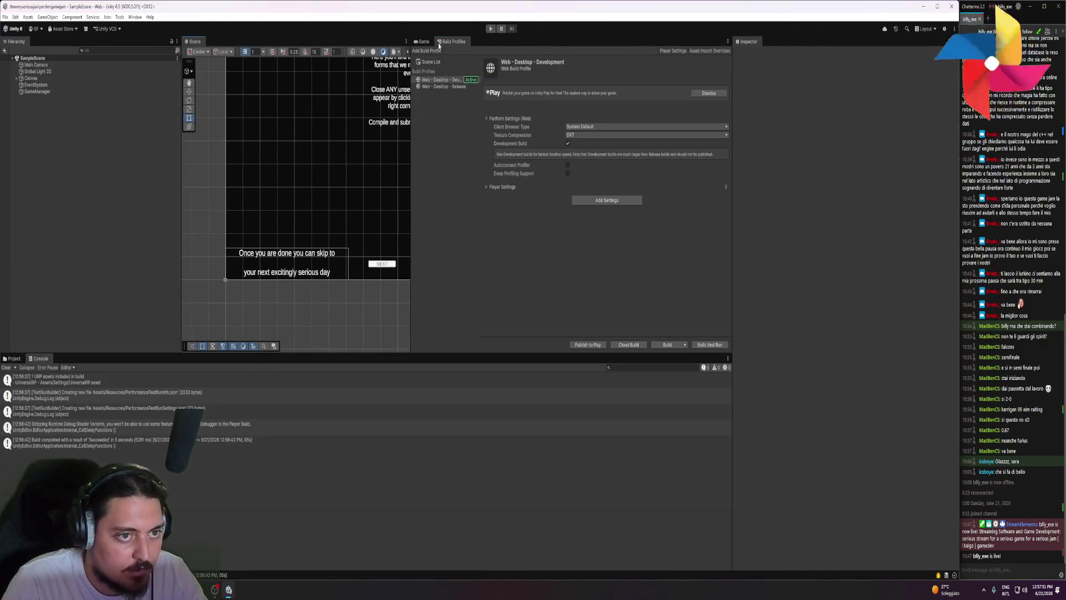
- Select Tutorial NextDay under Canvas > Panel > NextDay and widen its rect slightly
click(424, 42)
scroll(356, 262, up, 3)
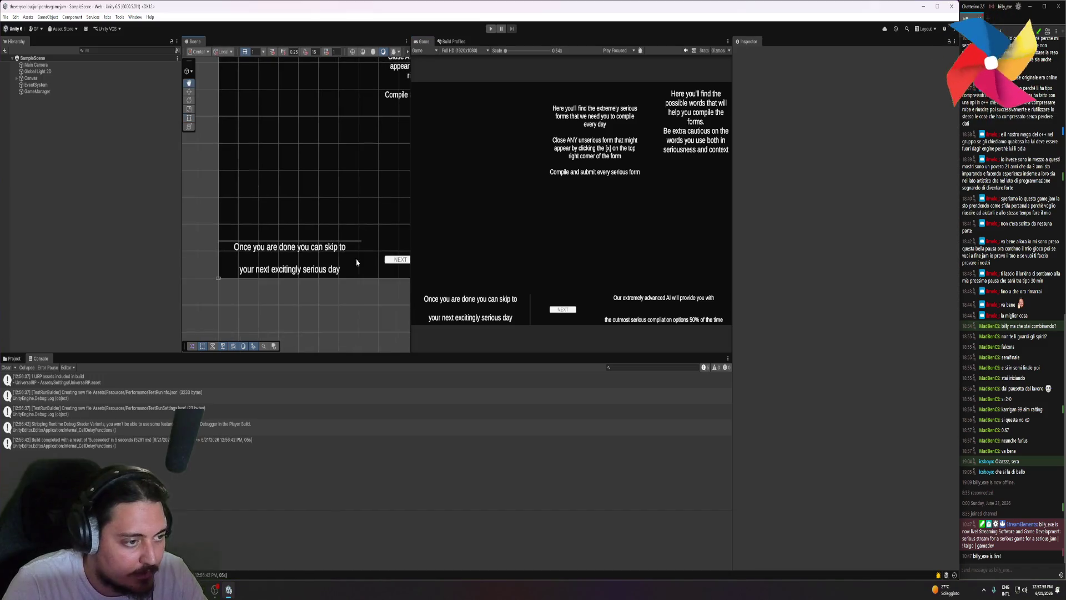
click(17, 77)
click(21, 84)
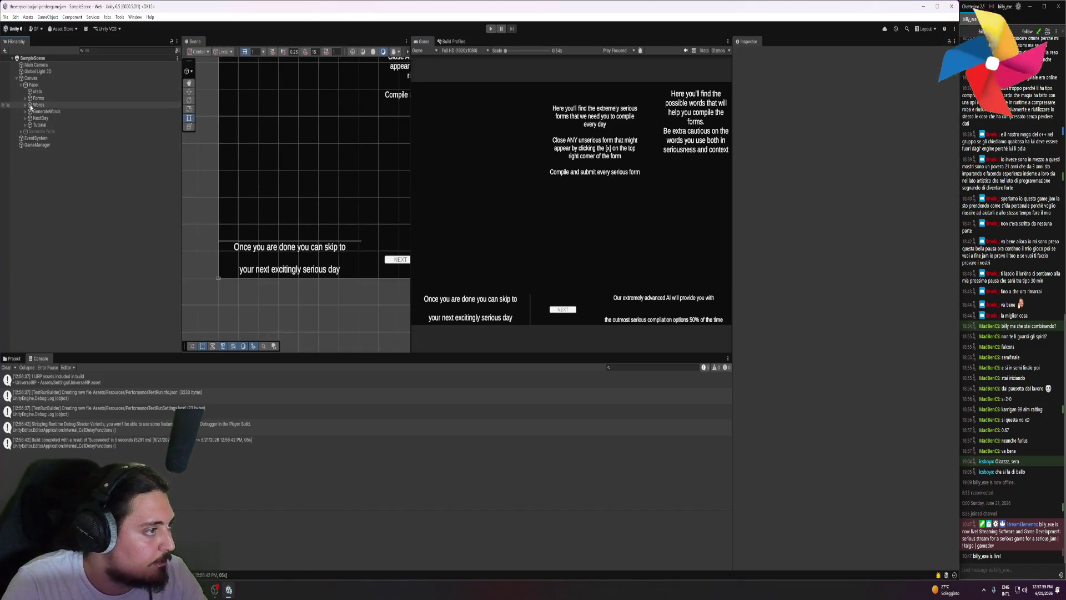
click(44, 119)
click(26, 118)
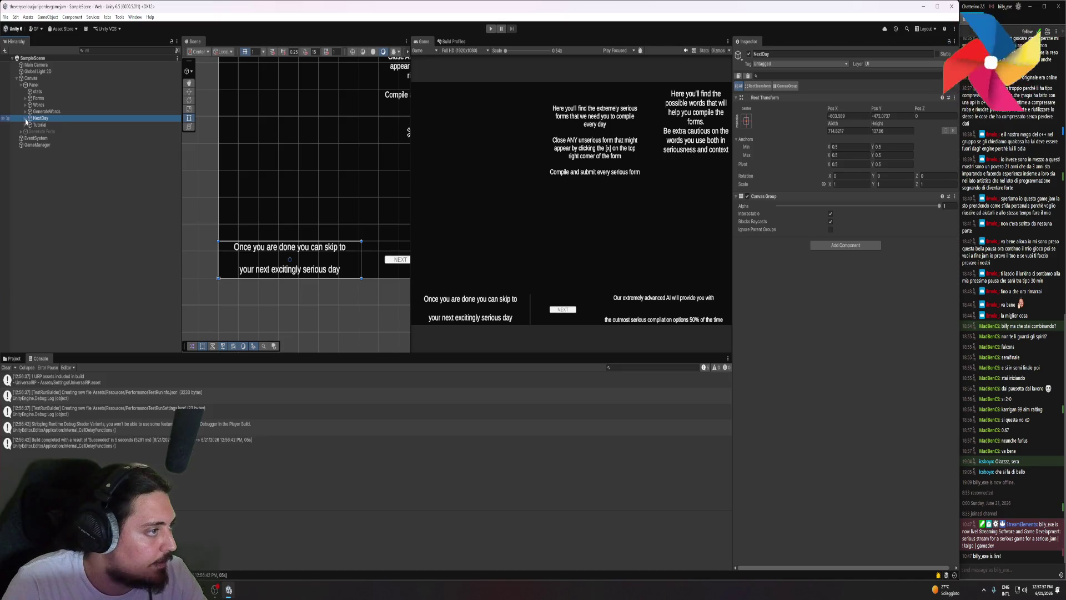
click(64, 131)
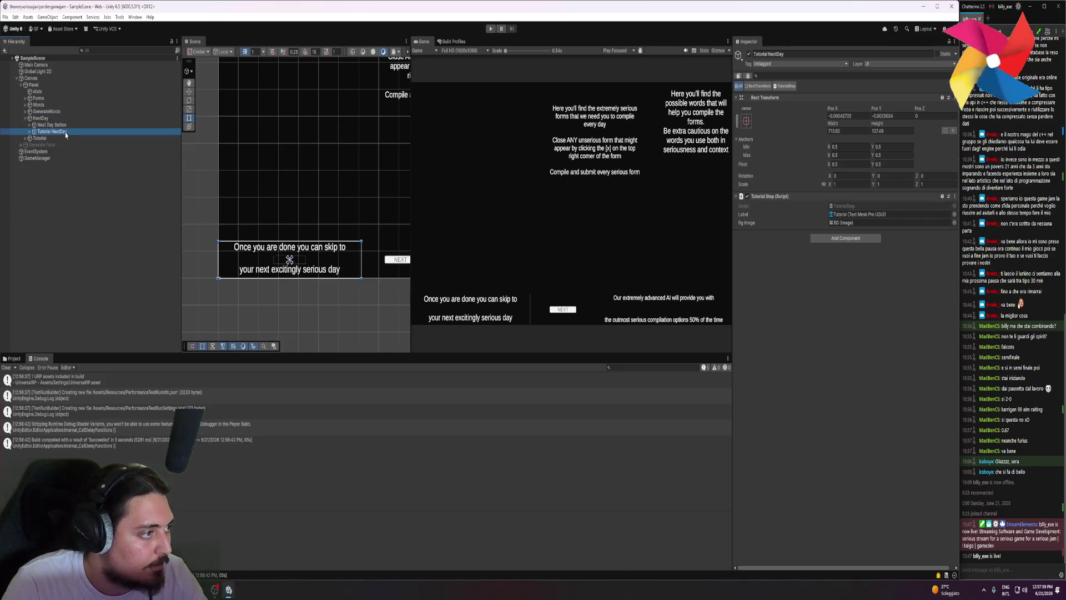
drag(361, 265, 361, 262)
click(293, 300)
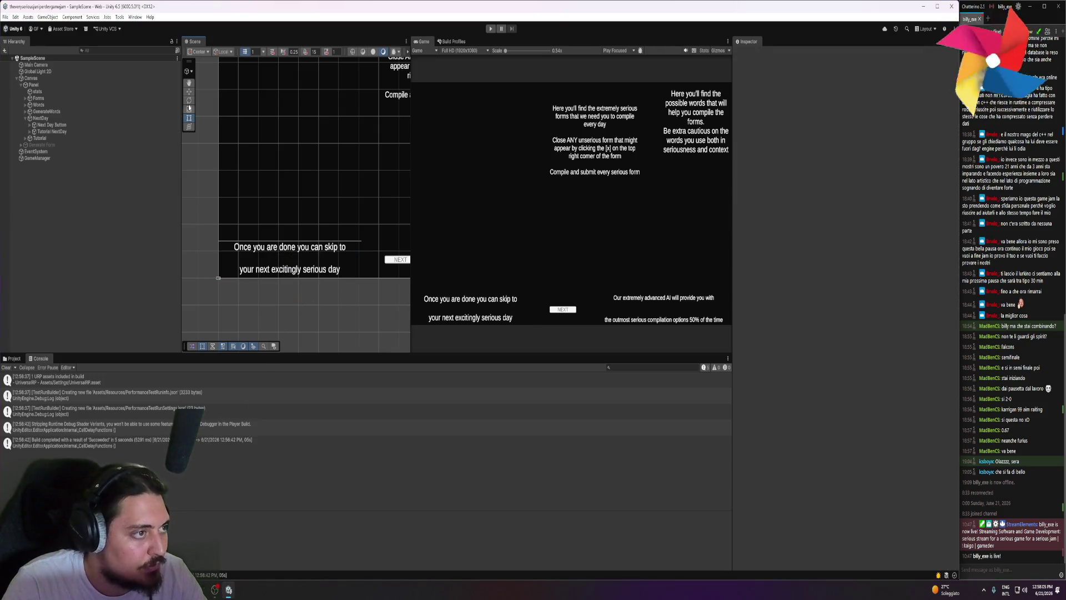
- Rebuild the Web game from Build Profiles into the serious folder
click(453, 43)
click(667, 345)
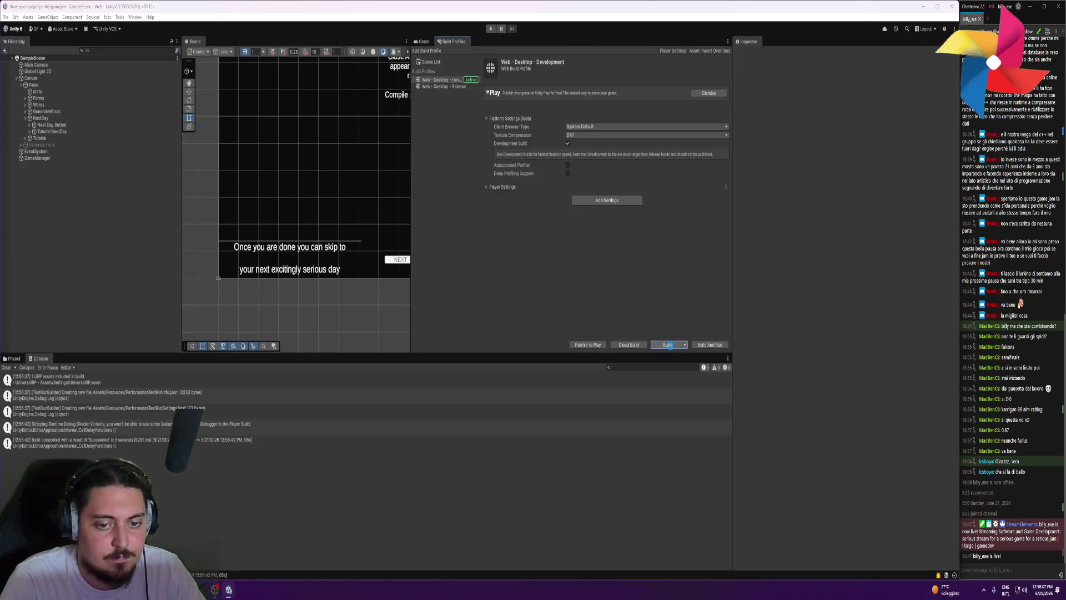
click(317, 305)
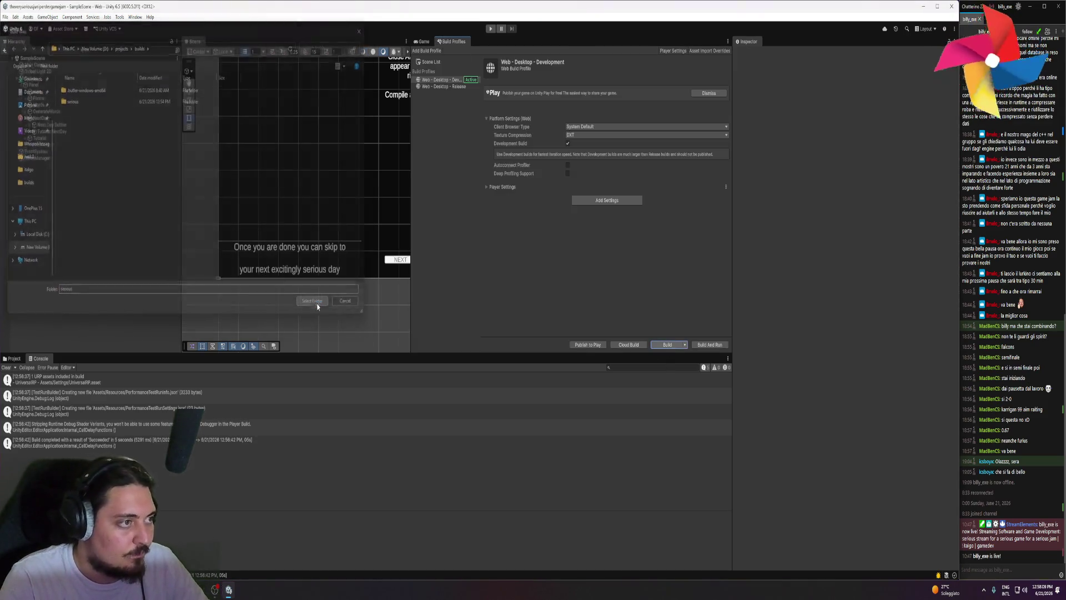
key(alt+Tab)
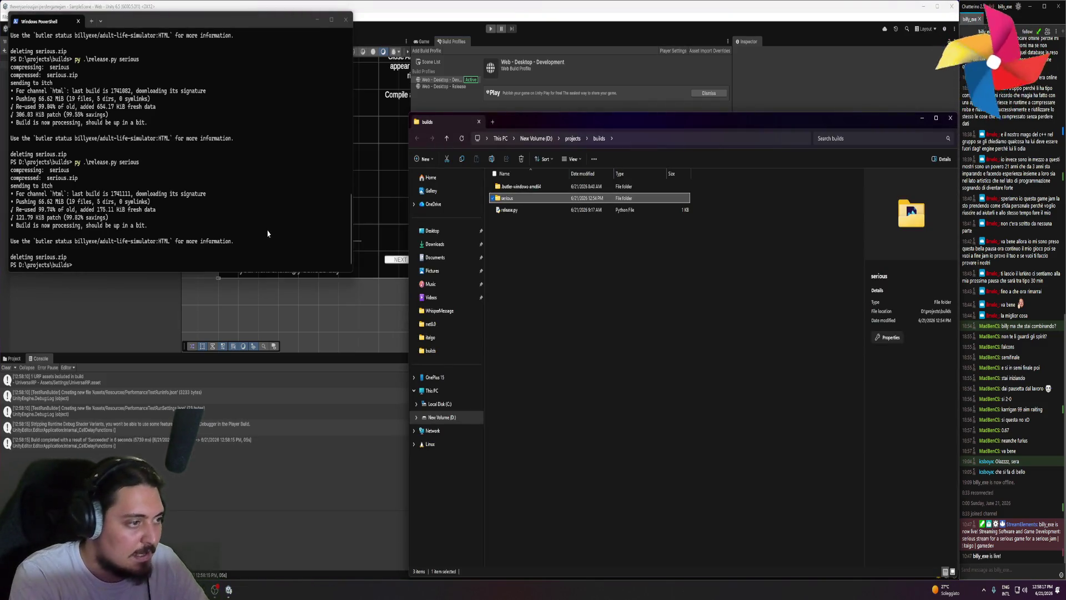
- Close the builds folder and rerun py .\release.py serious, pushing a 47.66 KiB patch to itch
click(479, 121)
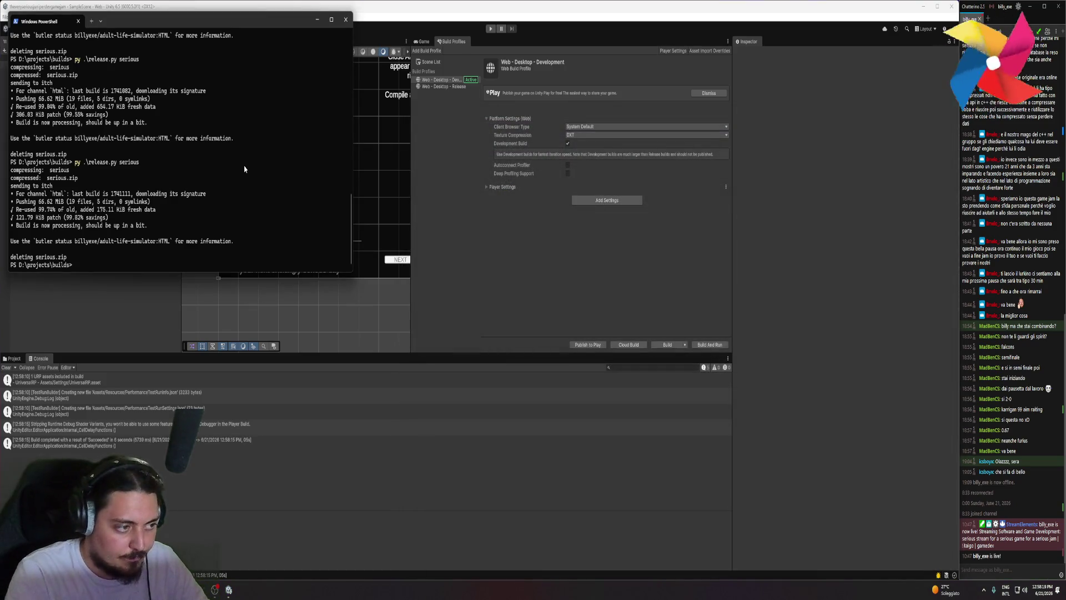
key(Return)
key(Up)
key(Return)
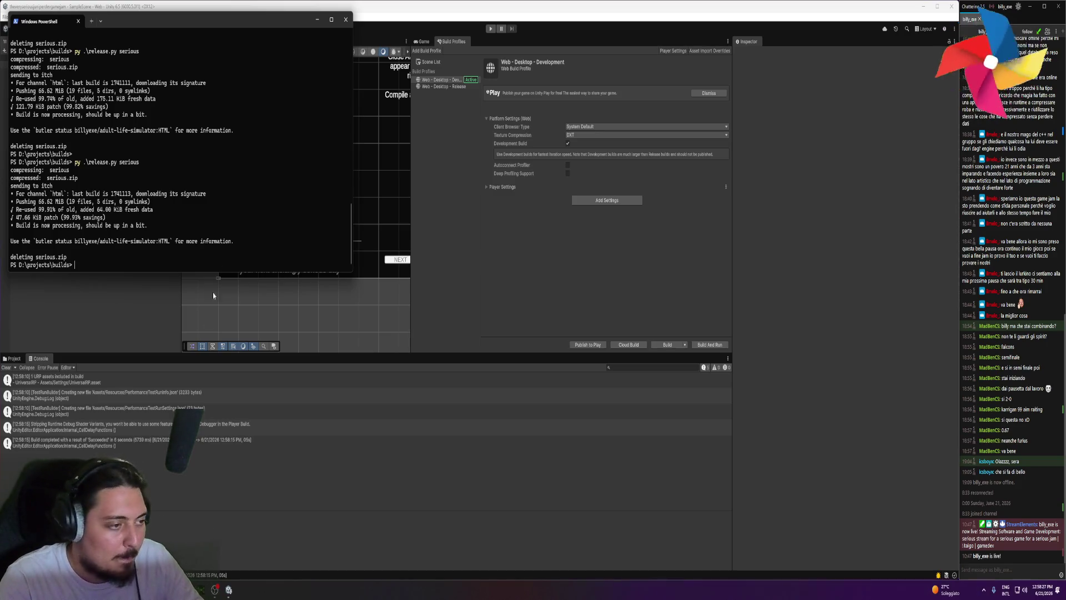
click(229, 590)
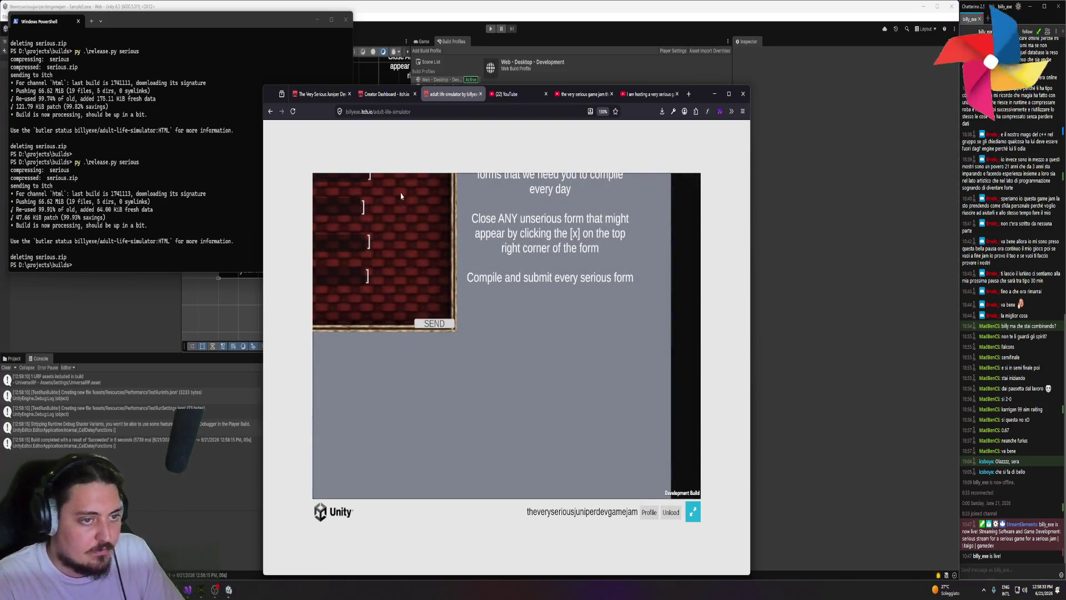
- Exit the running game and reload the itch game page to pick up the new build
click(692, 512)
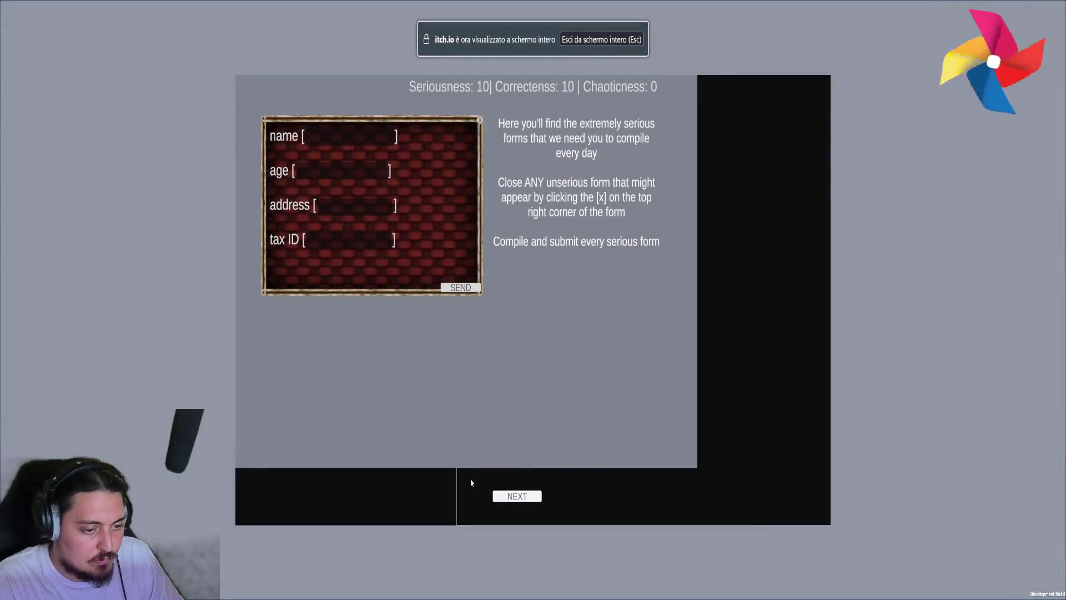
key(Escape)
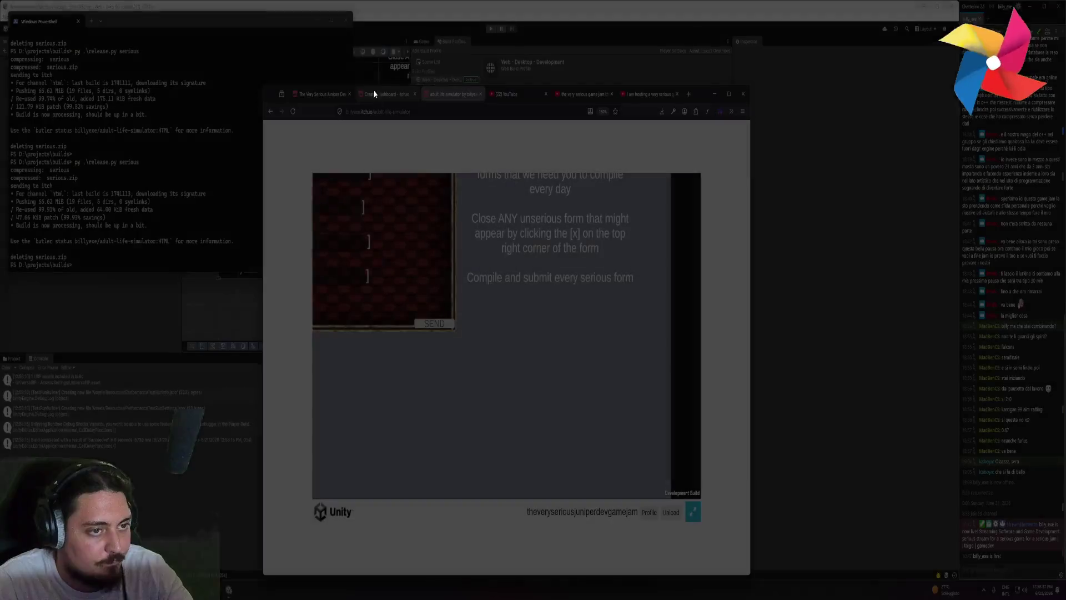
click(420, 116)
key(Return)
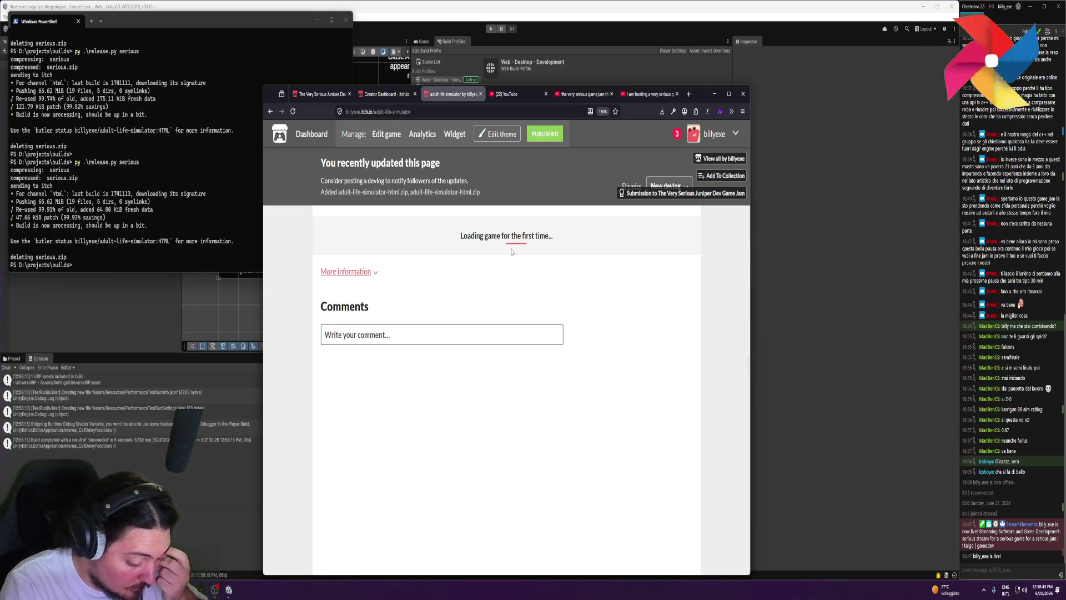
- Run the reloaded game, click through its tutorial, then close the game tab
click(506, 322)
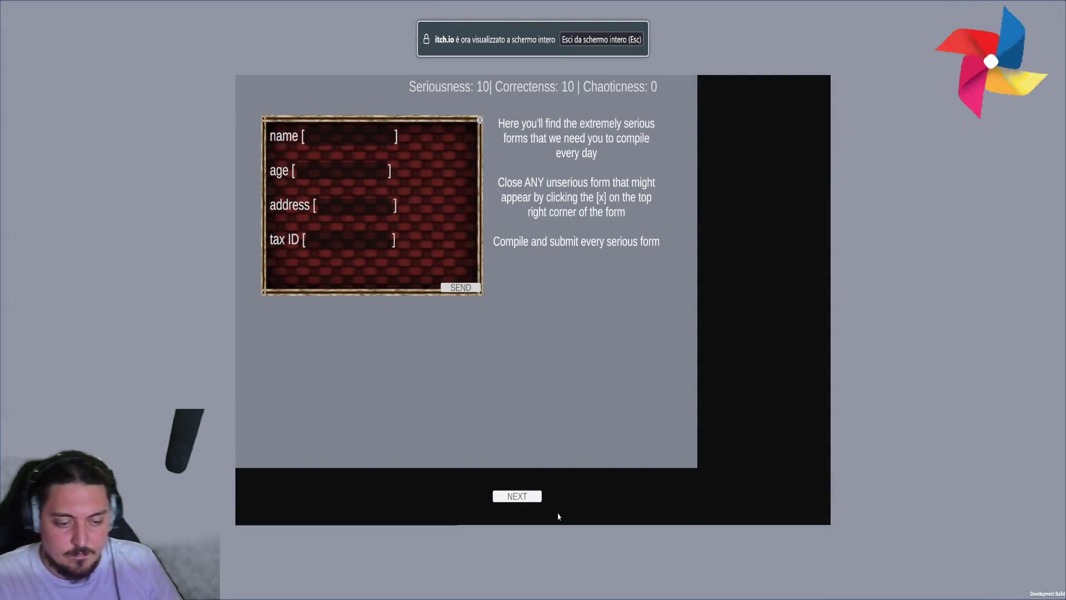
click(517, 496)
click(517, 496)
click(517, 496)
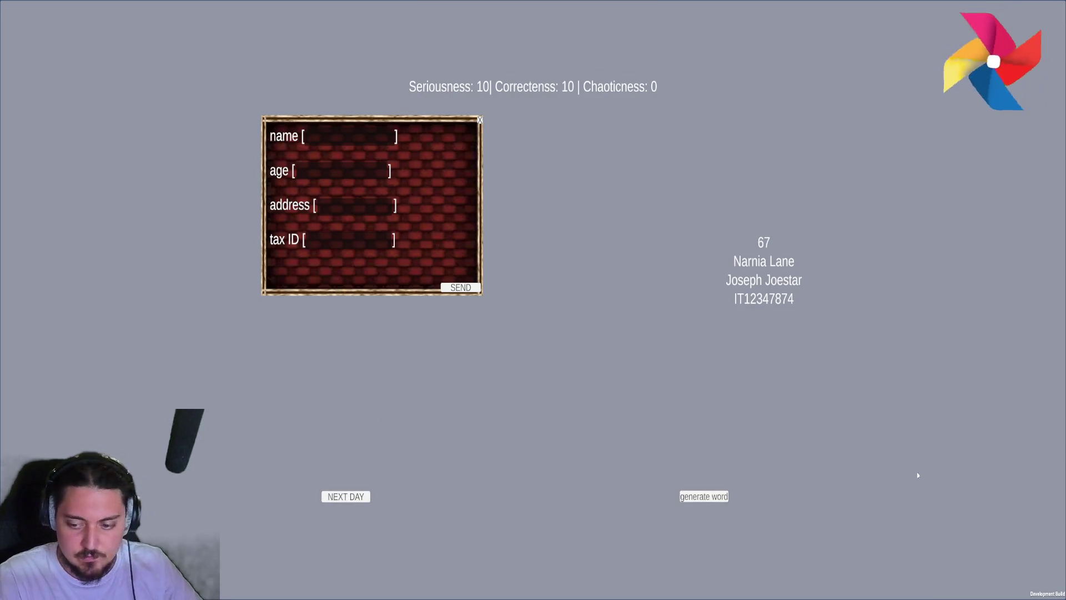
key(Escape)
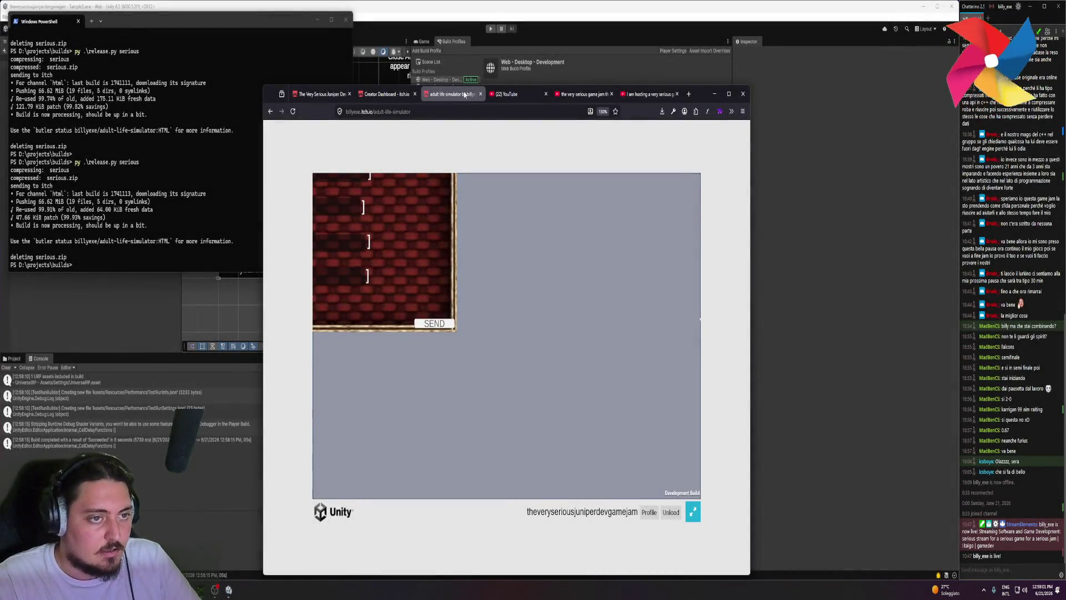
middle_click(464, 95)
click(146, 235)
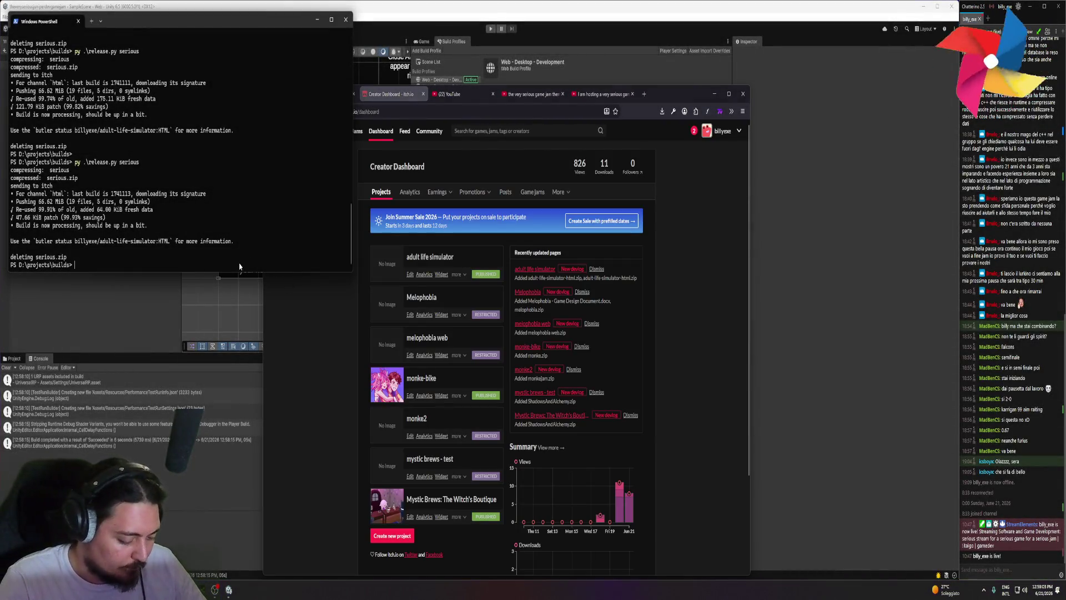